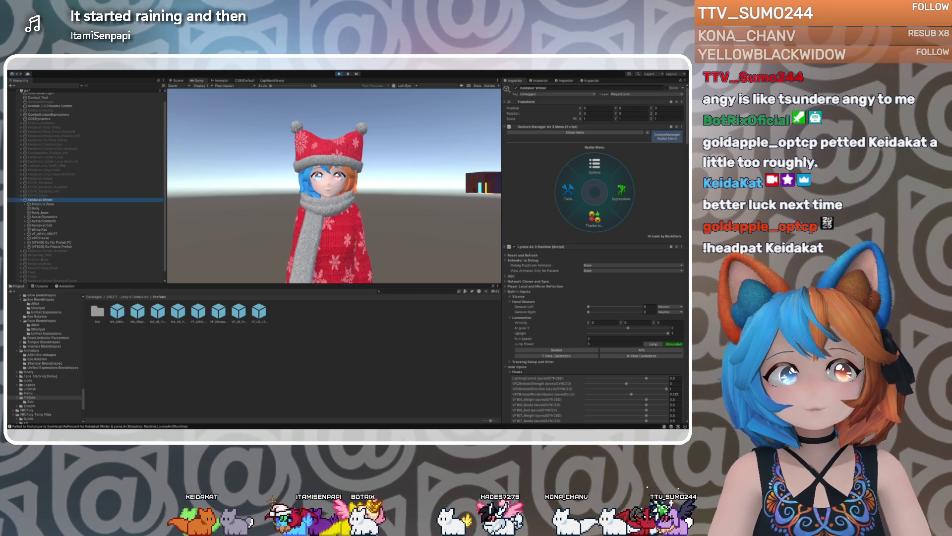
Select the Evaline FBX in the avatar's Model folder to show its Rig import settings
scroll(45, 353, "down", 10)
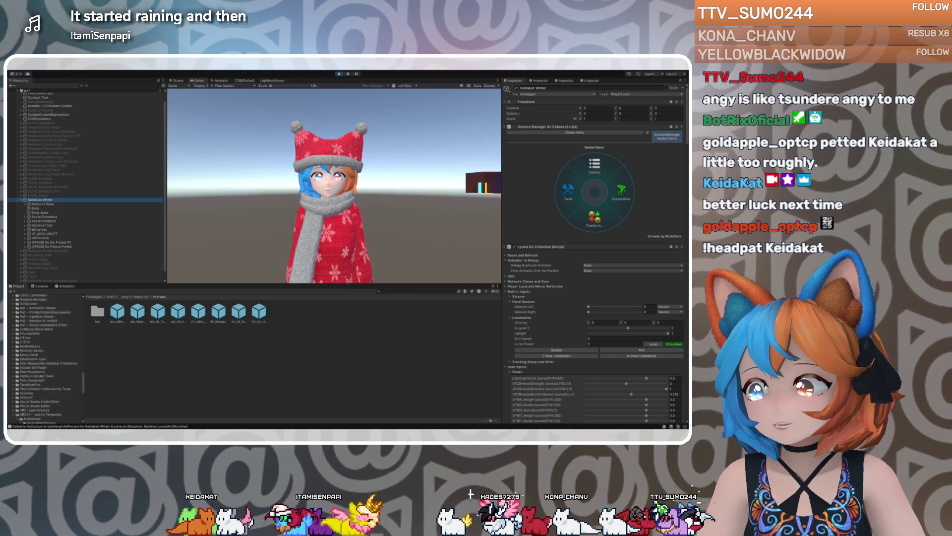
scroll(45, 352, "up", 10)
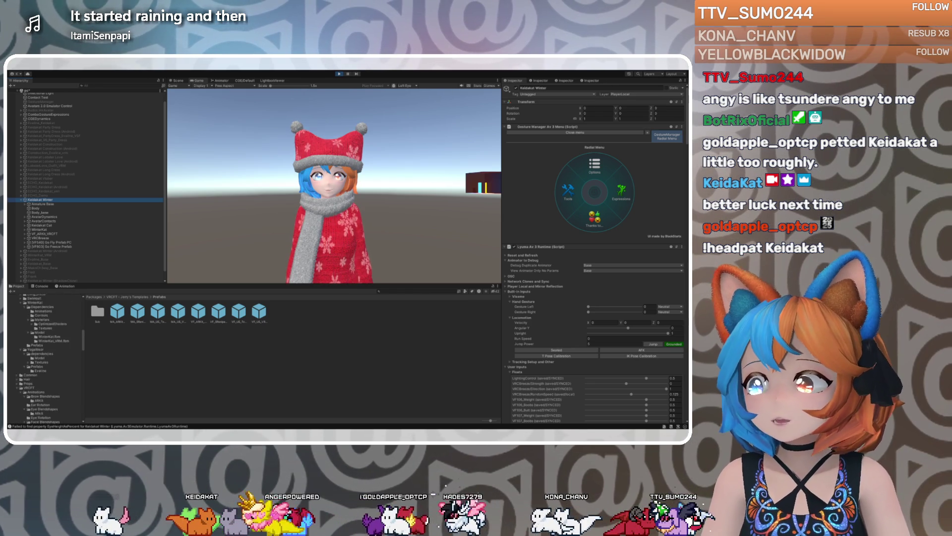
scroll(45, 353, "up", 10)
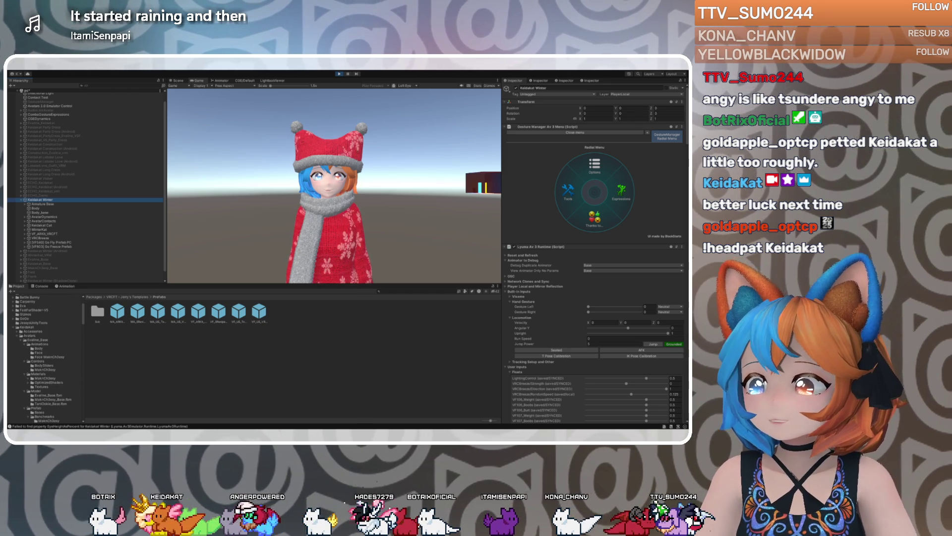
scroll(45, 352, "down", 1)
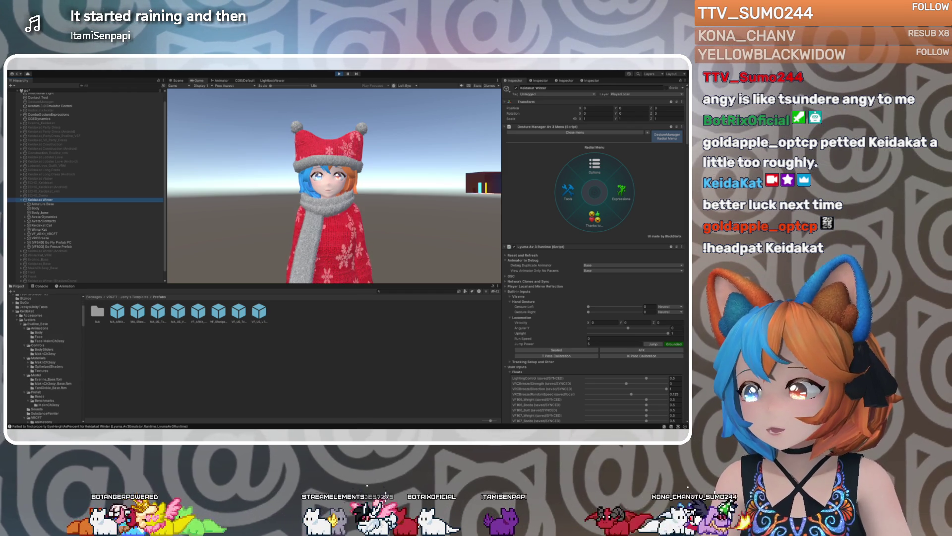
left_click(48, 379)
left_click(38, 375)
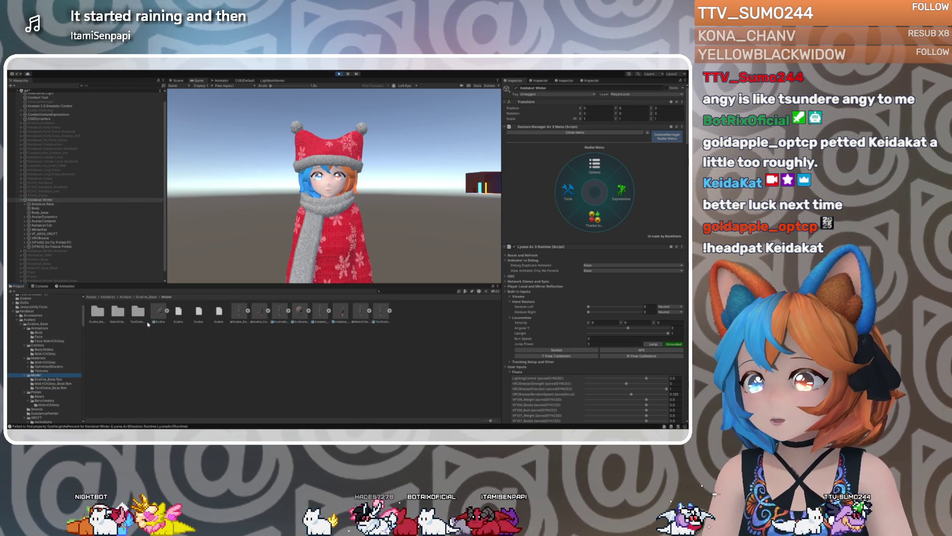
left_click(159, 313)
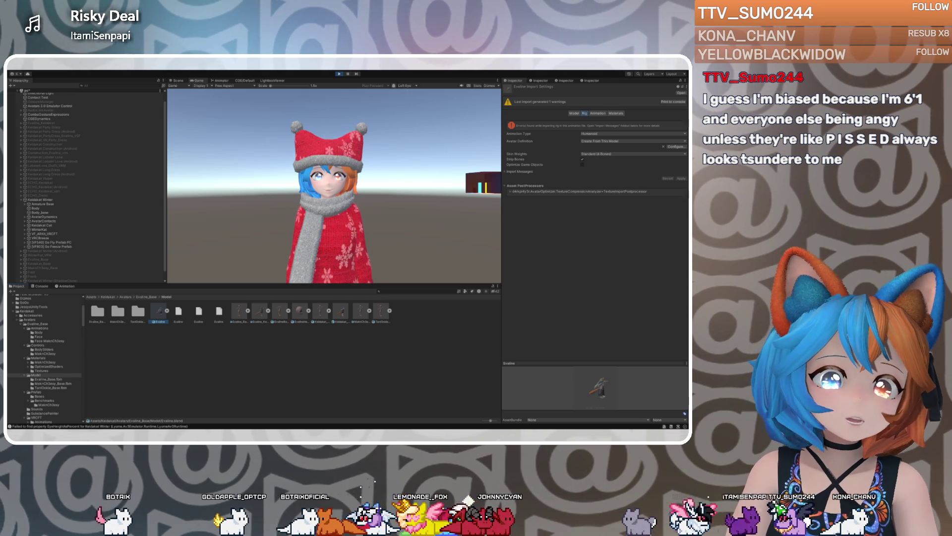
Switch from the Unity editor to the Blender window with the avatar
key("alt+Tab")
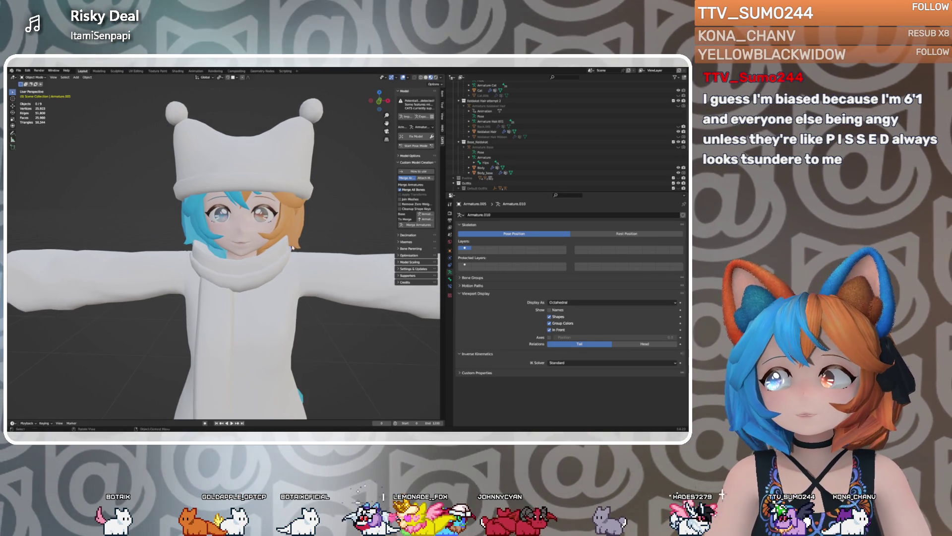
Select the Body mesh, make browInnerUp its active shape key, and enter Edit Mode
left_click(239, 227)
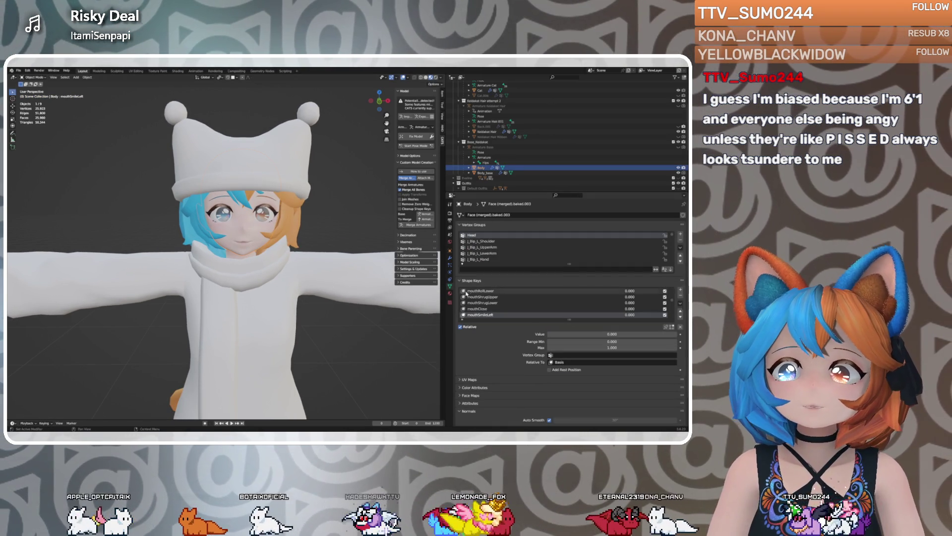
scroll(482, 307, "down", 2)
scroll(489, 308, "down", 8)
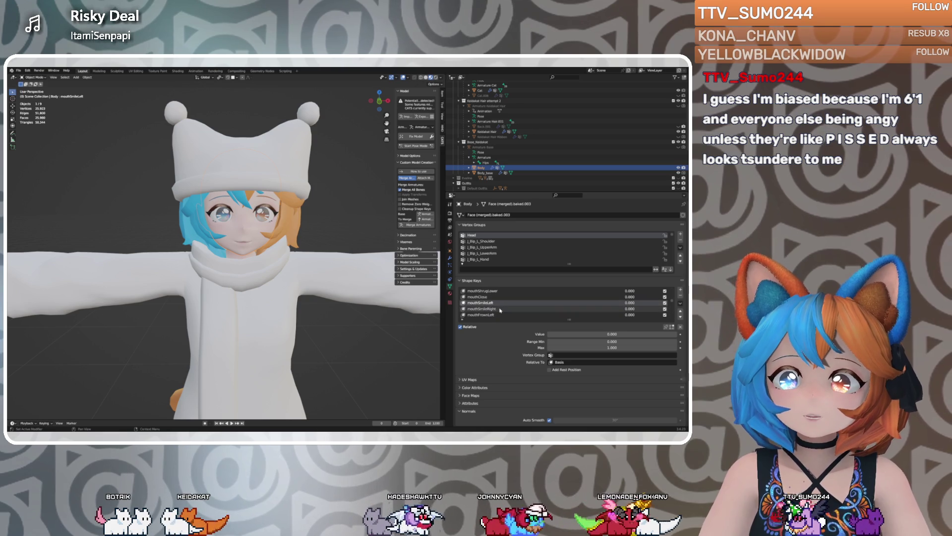
scroll(501, 310, "down", 10)
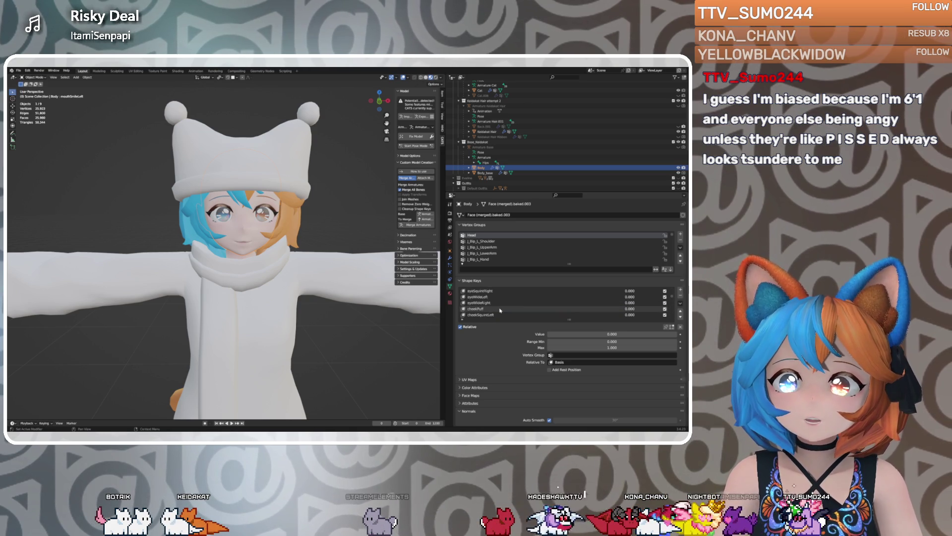
scroll(501, 310, "up", 3)
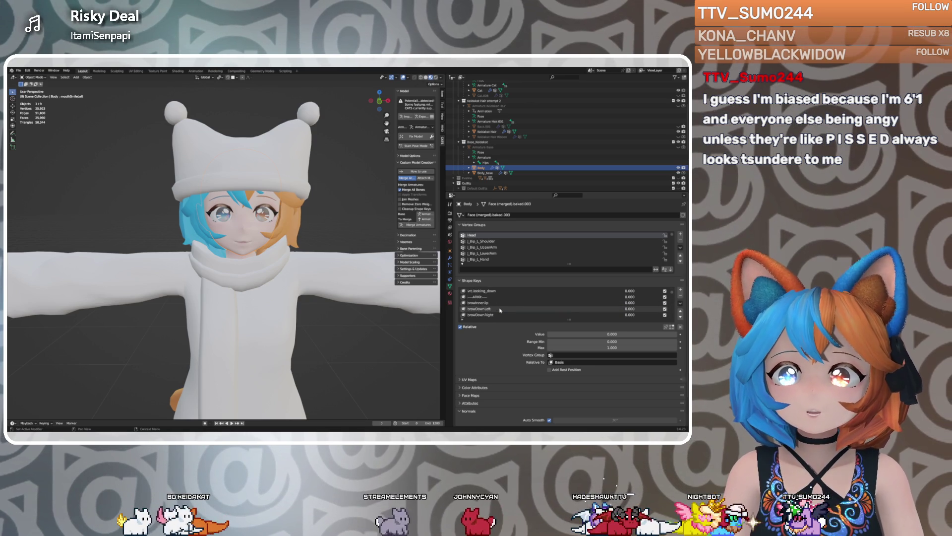
left_click(498, 302)
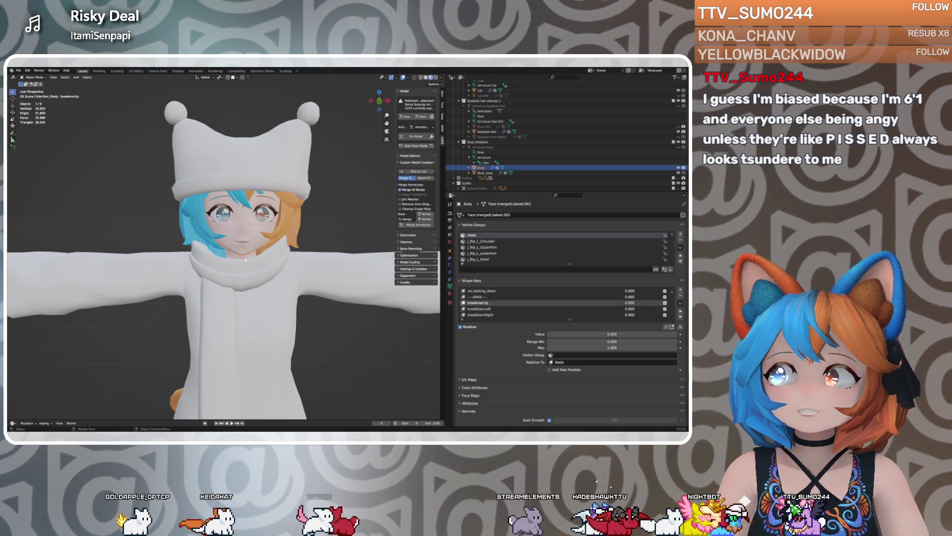
key("Tab")
mouse_move(253, 248)
middle_mouse_down()
mouse_move(253, 273)
mouse_move(286, 271)
middle_mouse_up()
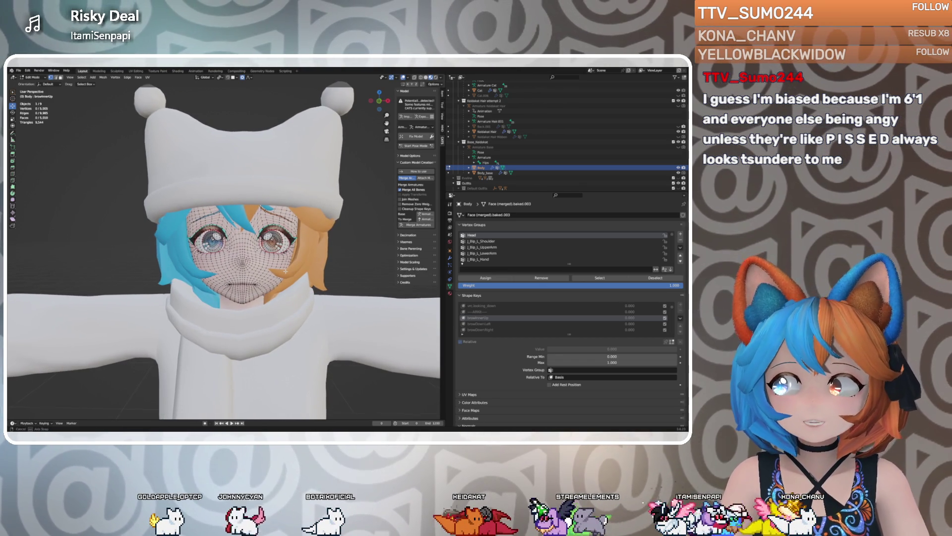
Set browInnerUp's value to 1 in Object Mode, check the raised brows, then return to Edit Mode
key("Tab")
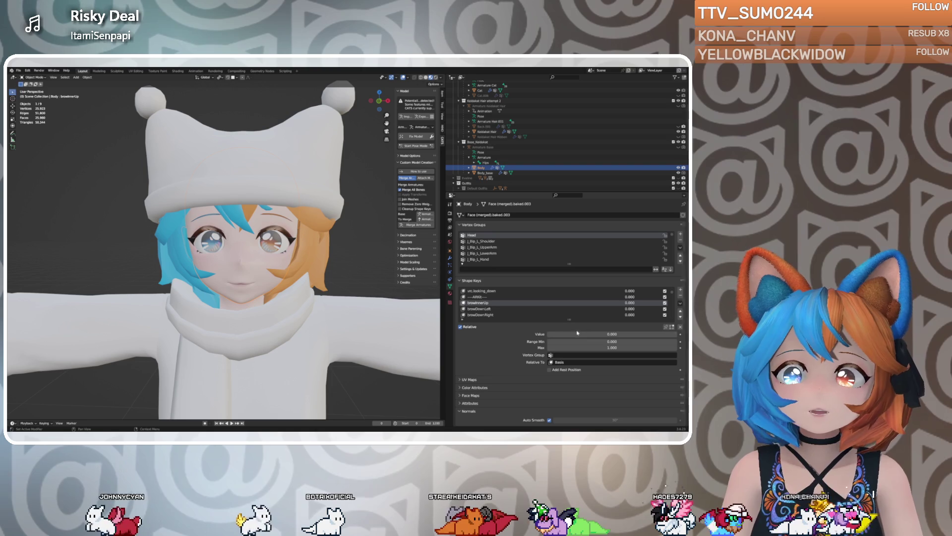
left_click(612, 334)
type("1")
key("Return")
middle_click_drag(367, 290, 364, 292)
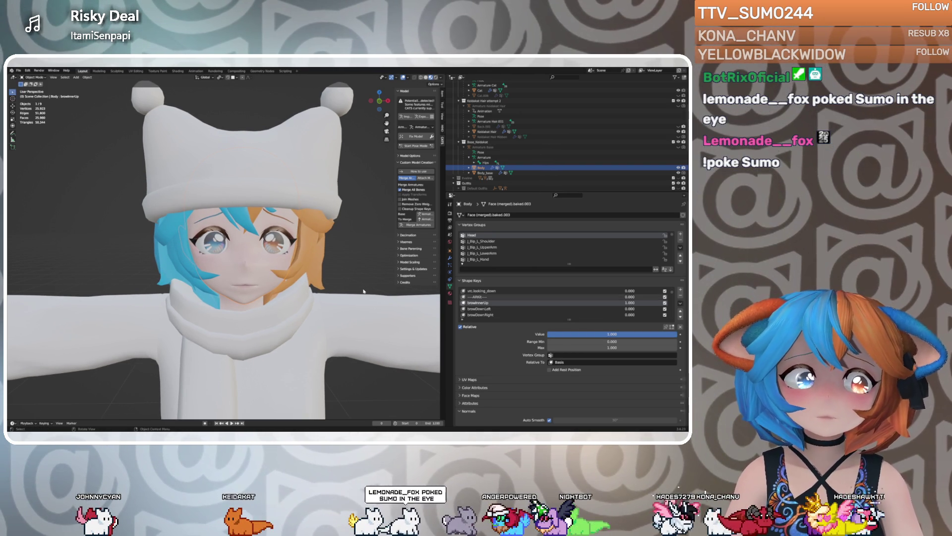
middle_click_drag(364, 291, 267, 269)
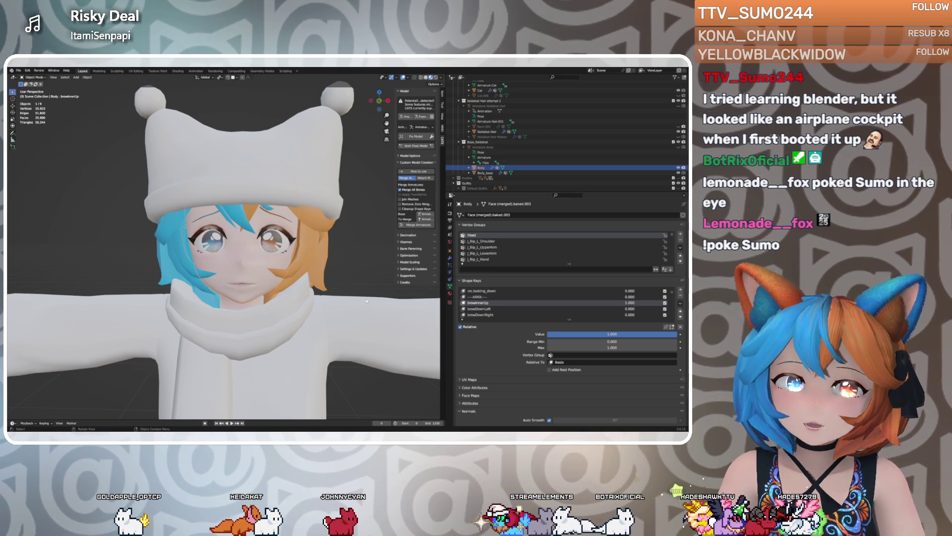
middle_click_drag(248, 261, 252, 258)
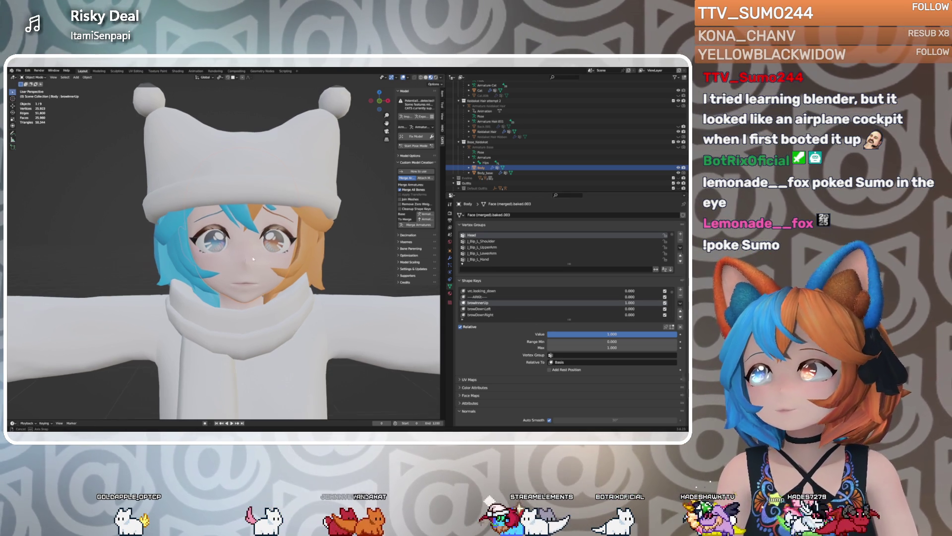
key("Tab")
scroll(238, 248, "up", 5)
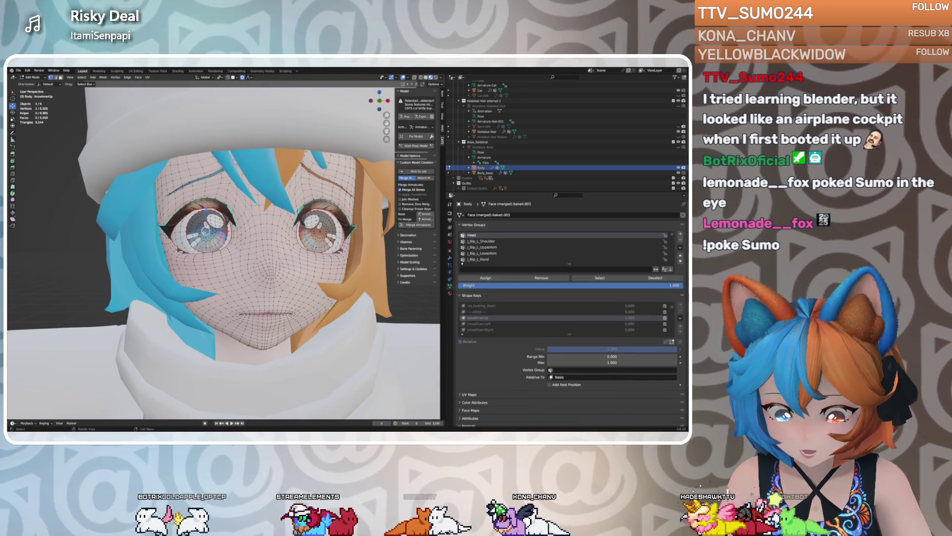
Select both linked eye meshes and hide them
key("l")
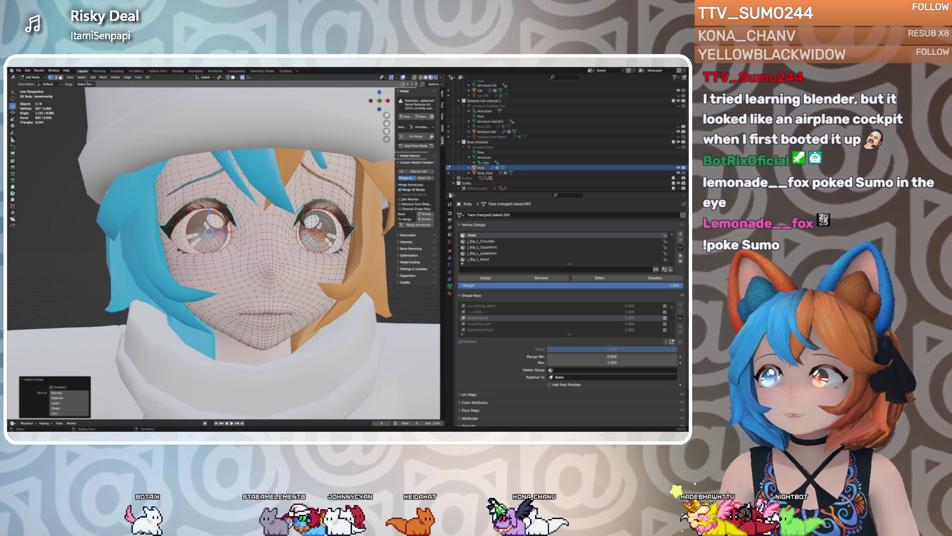
key("l")
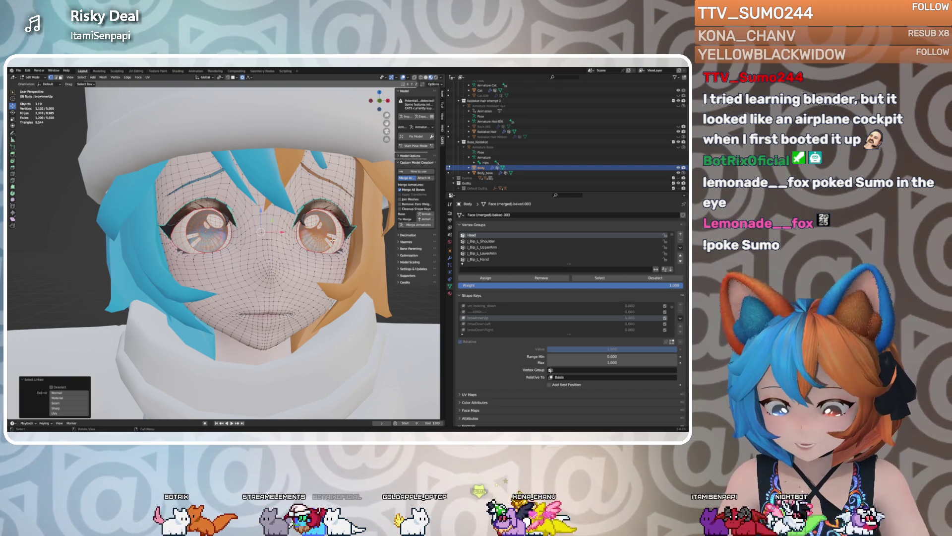
key("j")
key("h")
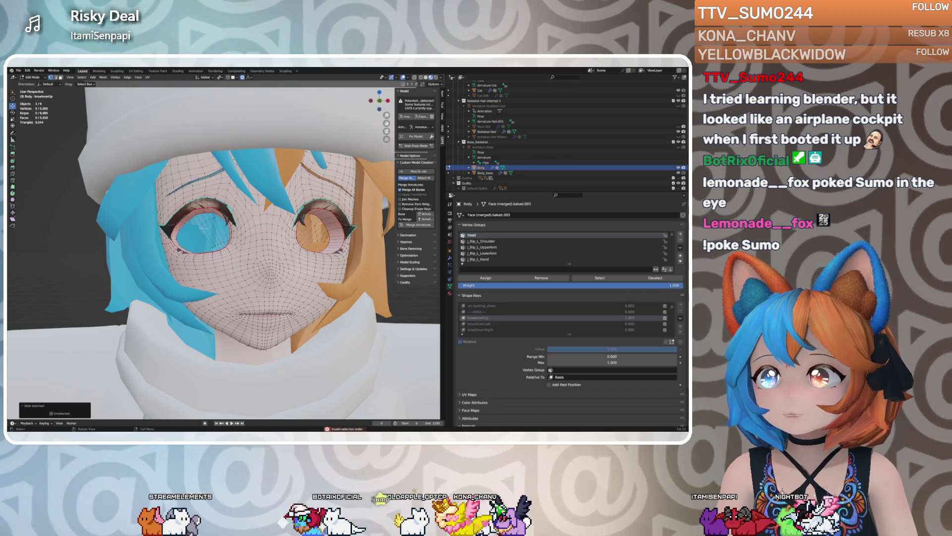
Orbit out to see the whole head and switch to the Sculpting workspace
middle_click_drag(323, 233, 348, 230)
scroll(223, 238, "down", 3)
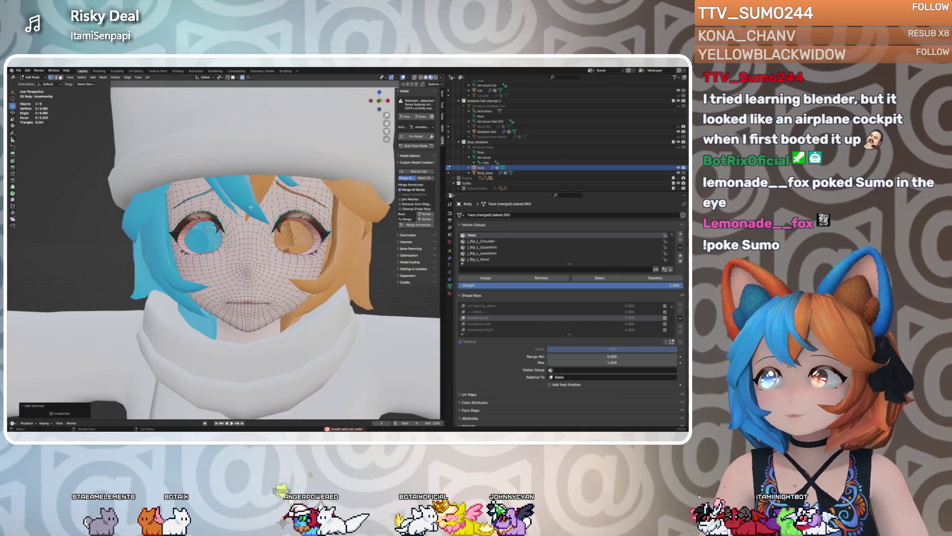
middle_click_drag(223, 238, 169, 80)
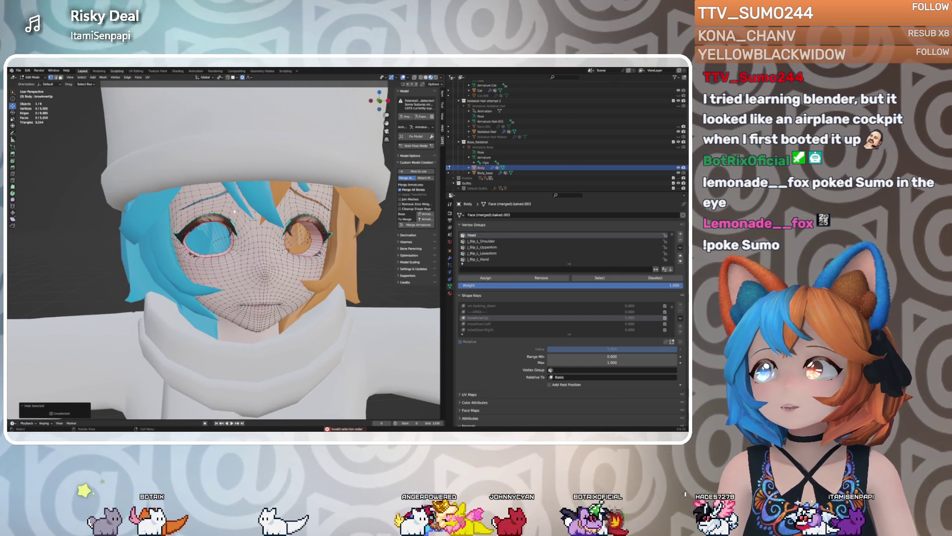
left_click(117, 71)
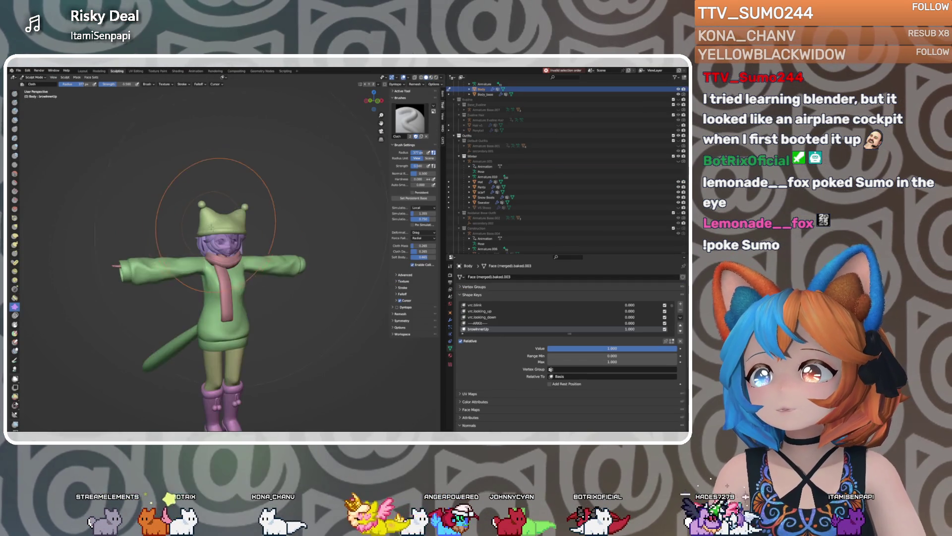
Zoom into the face and pick the Grab brush from the sculpt toolbar
scroll(213, 226, "up", 8)
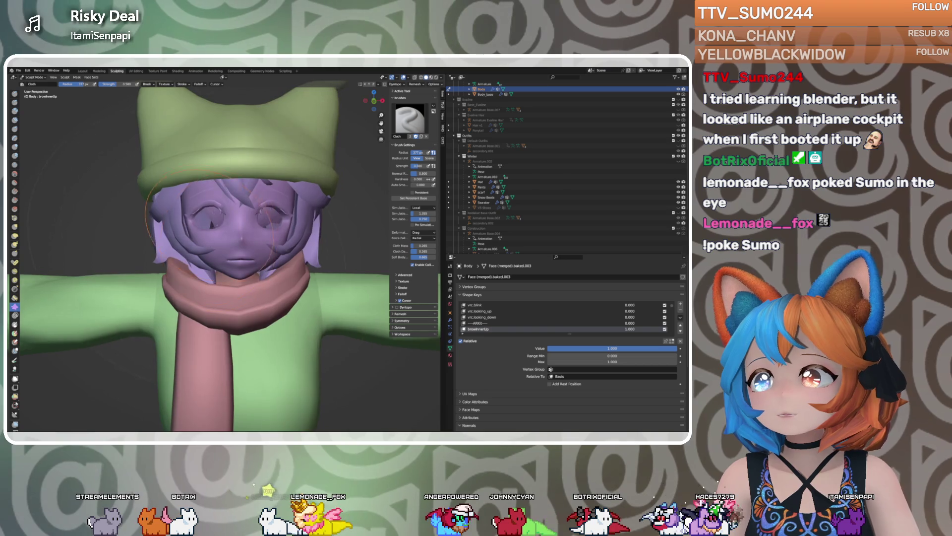
scroll(208, 223, "up", 4)
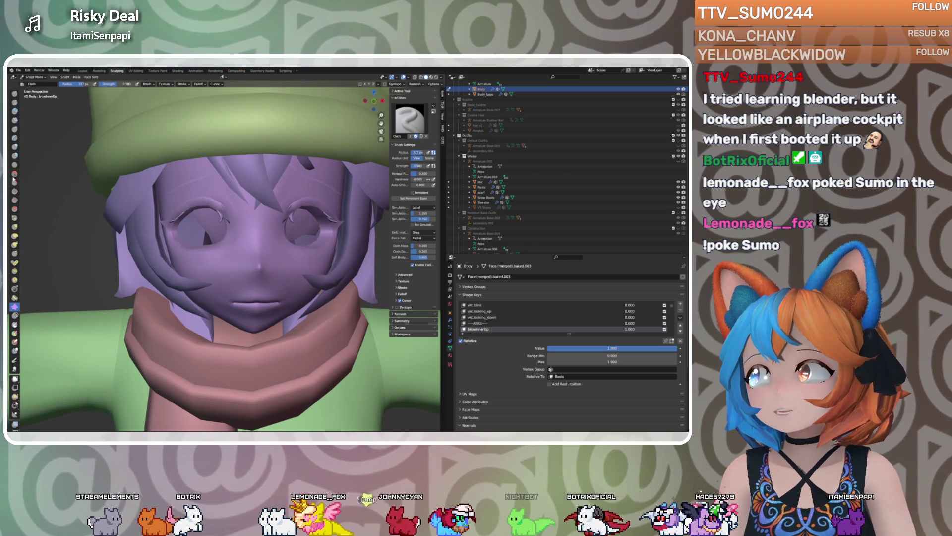
left_click(15, 227)
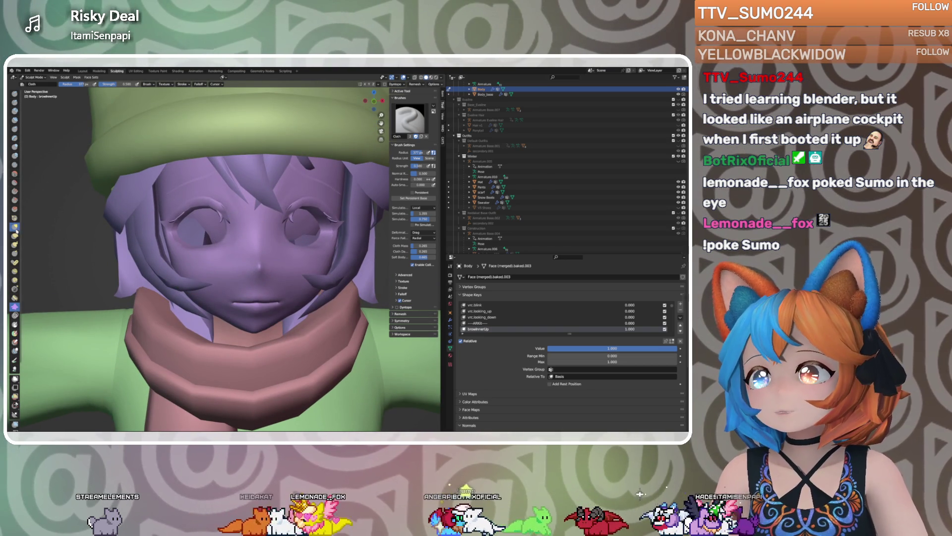
mouse_move(208, 238)
middle_mouse_down()
mouse_move(223, 208)
mouse_move(223, 219)
middle_mouse_up()
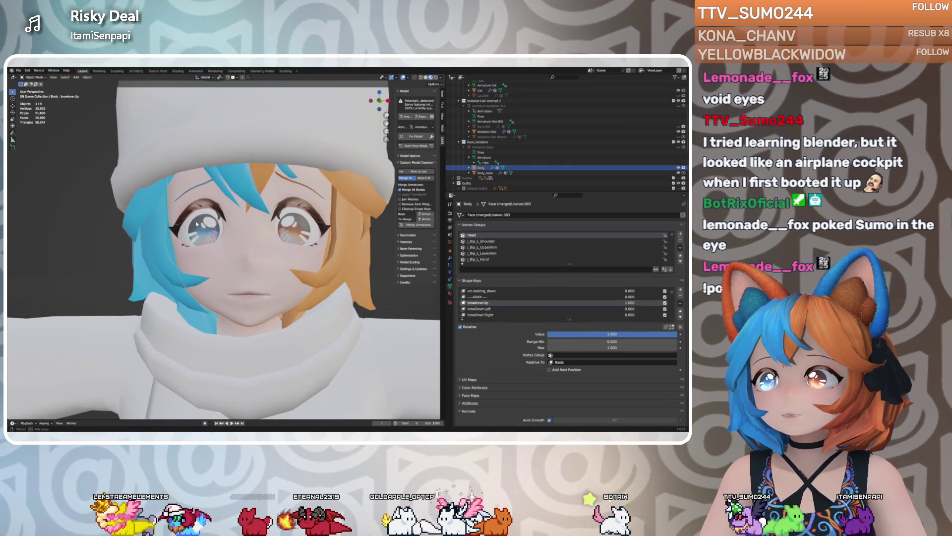
Enter Sculpt Mode on the face, then switch to the Shading workspace's Face Atlas nodes
middle_click_drag(203, 230, 259, 253)
key("ctrl+Tab")
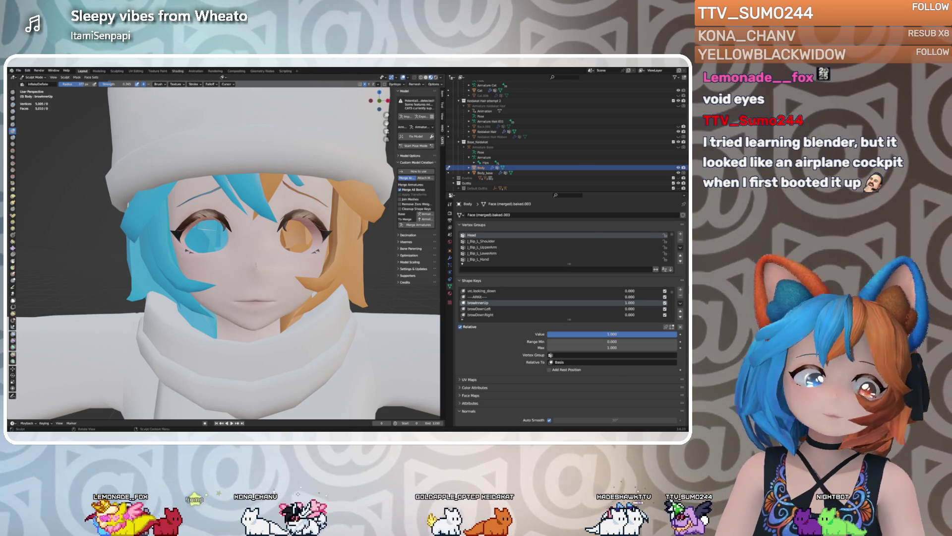
left_click(177, 70)
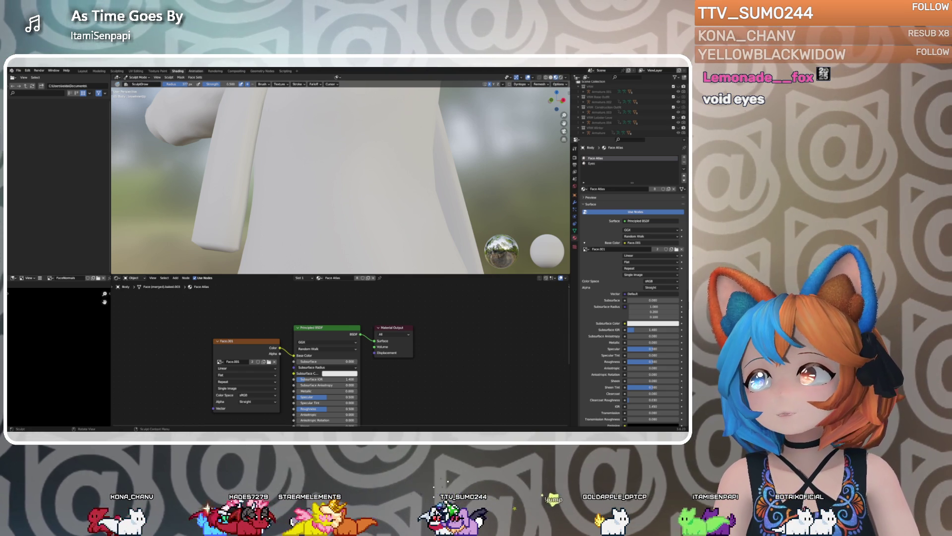
Switch to the Animation workspace, then to the Sculpting workspace
left_click(196, 71)
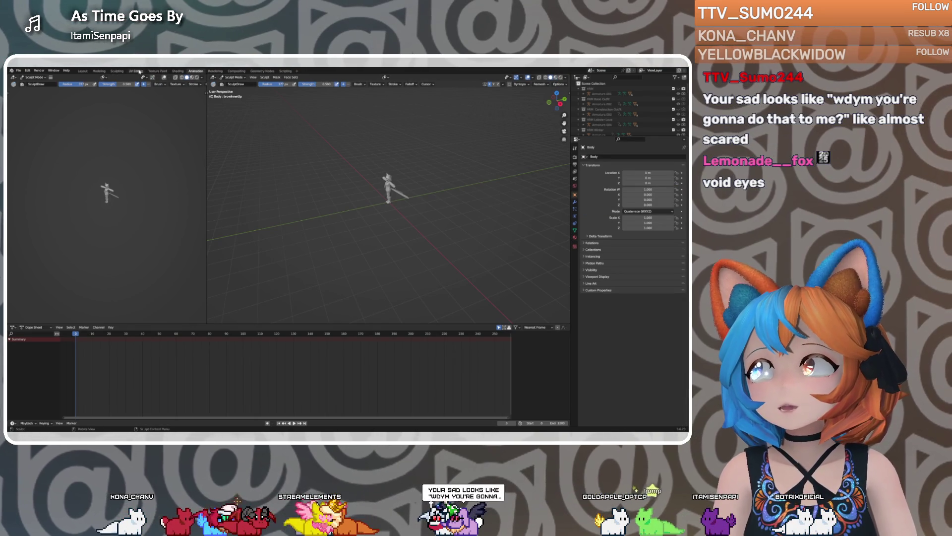
left_click(119, 71)
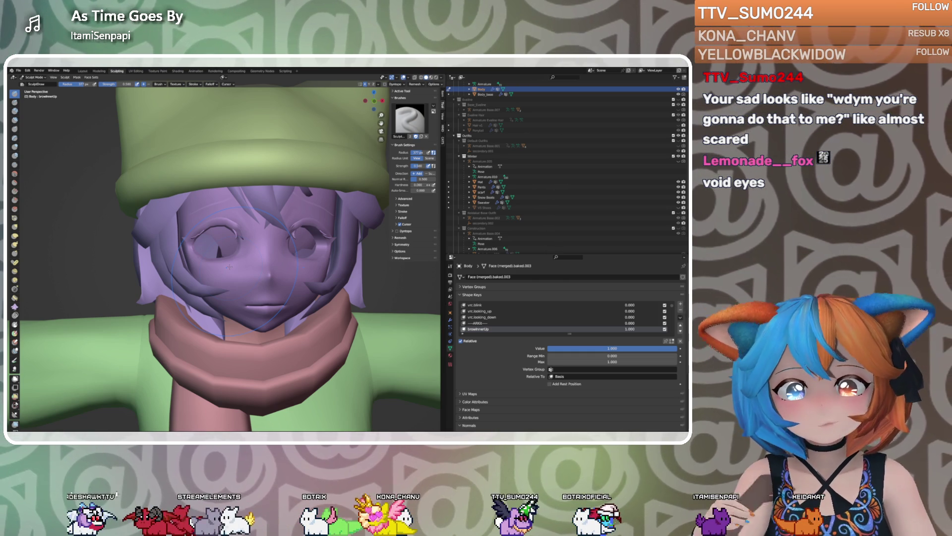
Zoom onto the left eye and reshape its upper eyelid with the Grab brush
scroll(239, 231, "up", 3)
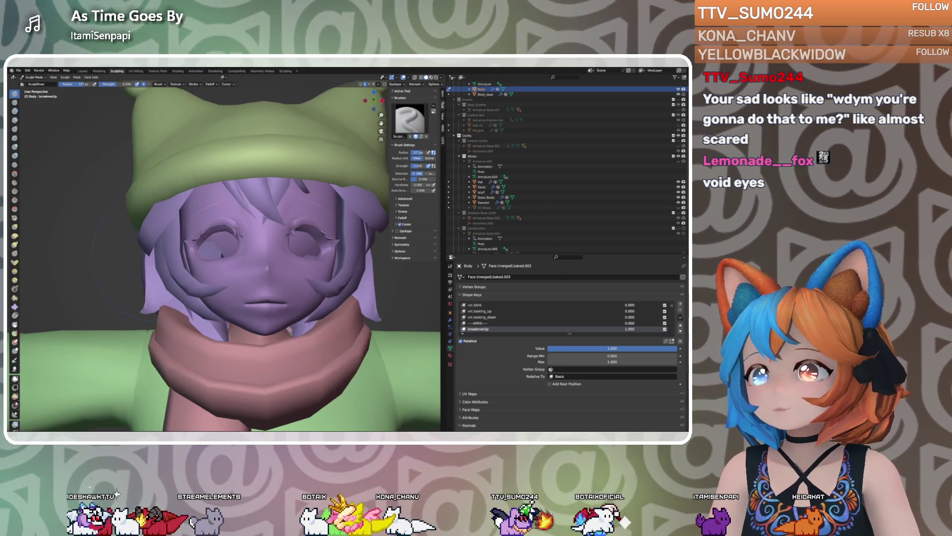
middle_click_drag(228, 233, 238, 231)
scroll(234, 225, "up", 2)
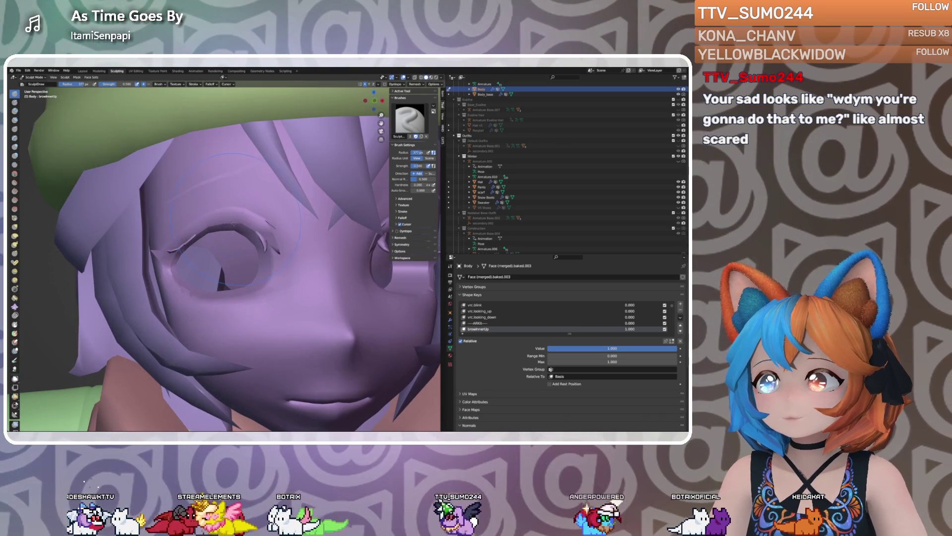
key("g")
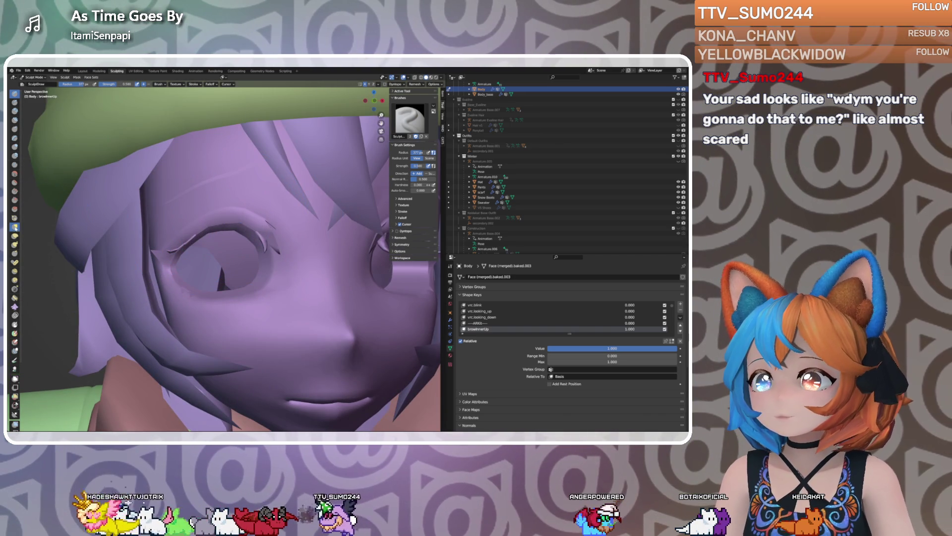
middle_click_drag(218, 236, 206, 250)
mouse_move(223, 185)
left_mouse_down()
mouse_move(219, 208)
mouse_move(234, 203)
mouse_move(227, 210)
left_mouse_up()
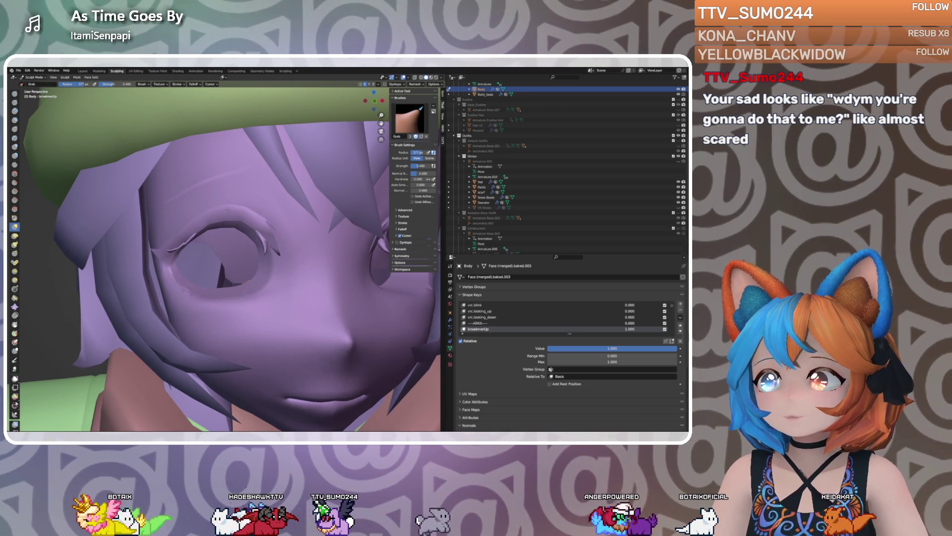
mouse_move(228, 214)
middle_mouse_down()
mouse_move(214, 226)
mouse_move(245, 159)
middle_mouse_up()
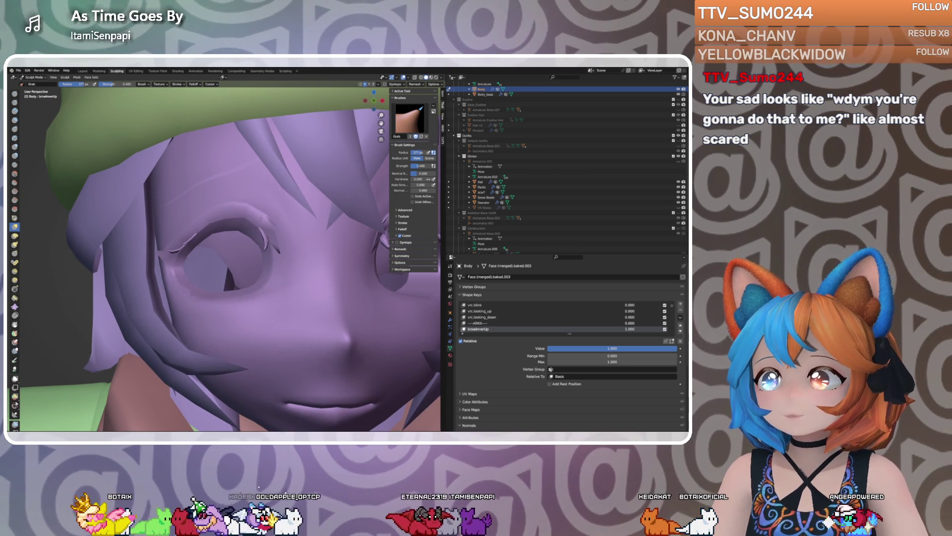
middle_click_drag(256, 219, 238, 225)
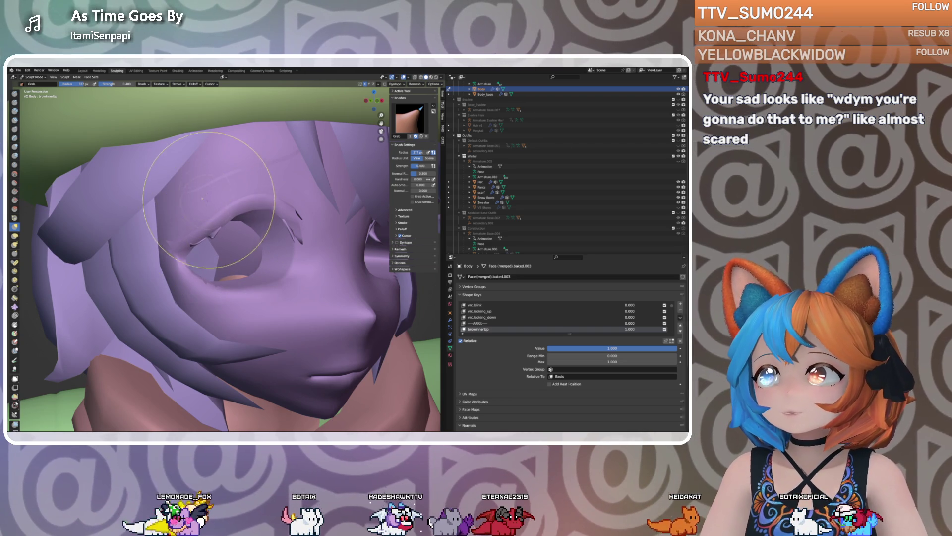
Return to the Layout workspace and turn the head to a slightly angled view
left_click(83, 71)
mouse_move(213, 238)
middle_mouse_down()
mouse_move(233, 234)
mouse_move(213, 235)
middle_mouse_up()
mouse_move(667, 334)
left_mouse_down()
mouse_move(549, 334)
mouse_move(677, 334)
left_mouse_up()
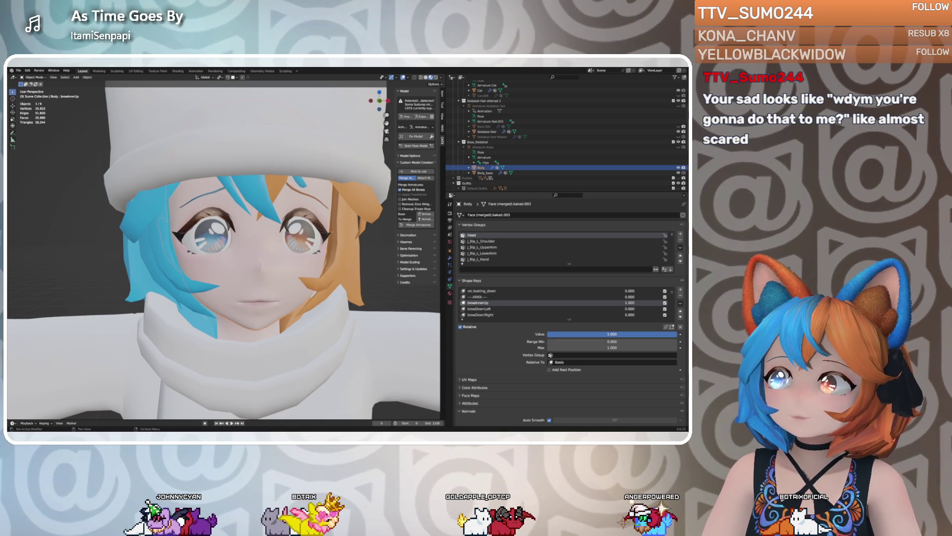
Toggle Sculpt Mode, go through Animation back to Layout, and enter Edit Mode on the face
key("ctrl+Tab")
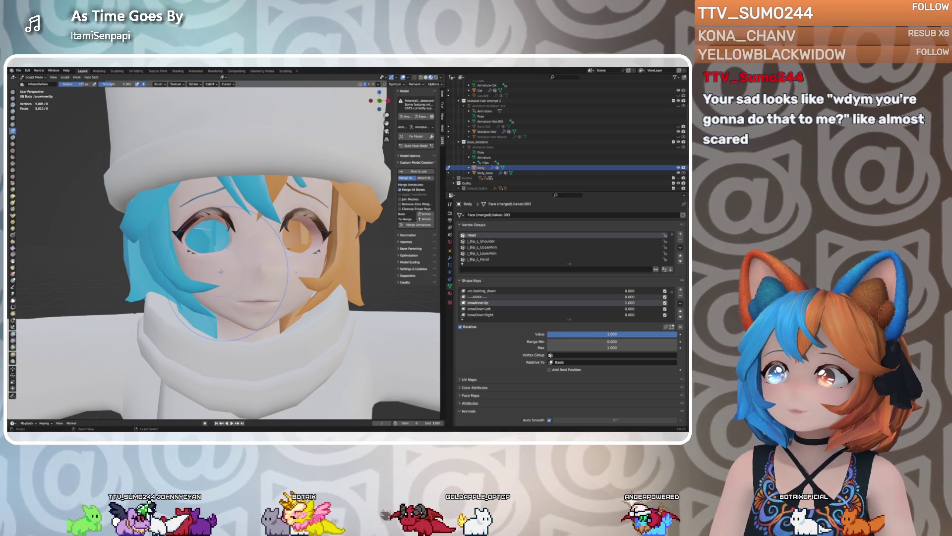
middle_click_drag(222, 272, 246, 264)
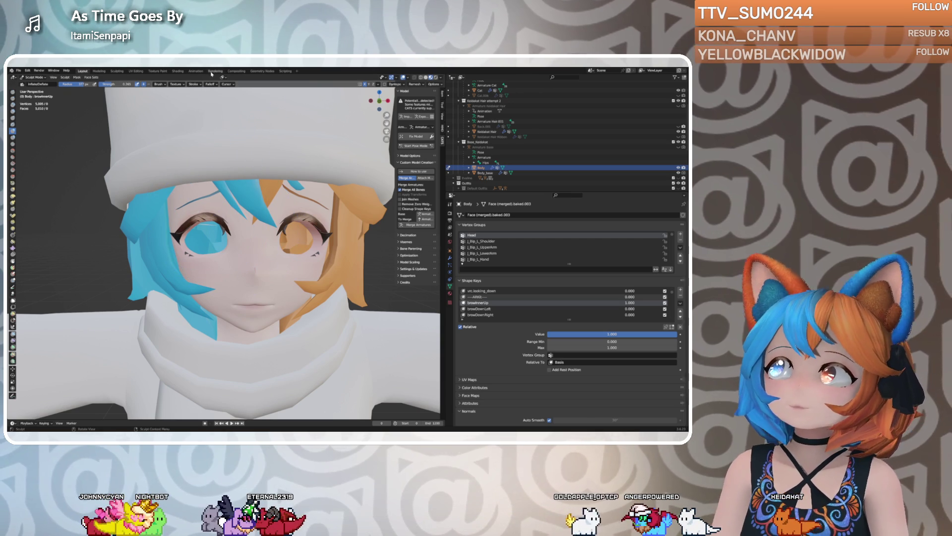
left_click(196, 71)
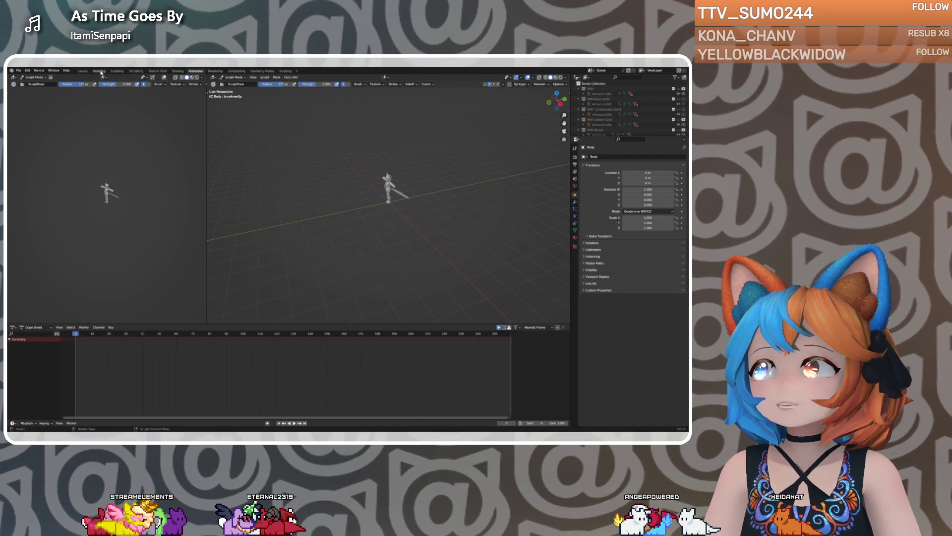
left_click(82, 71)
mouse_move(219, 208)
middle_mouse_down()
mouse_move(238, 205)
mouse_move(226, 208)
middle_mouse_up()
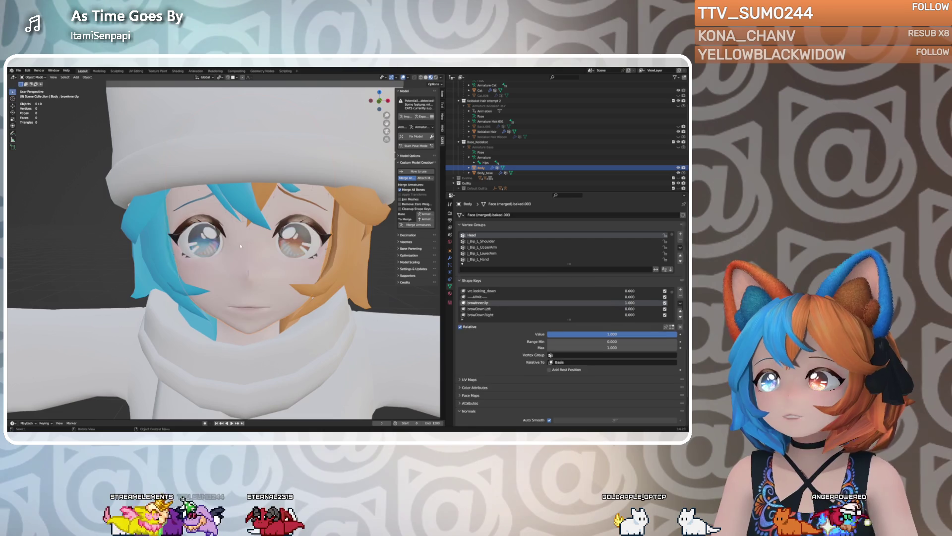
key("Tab")
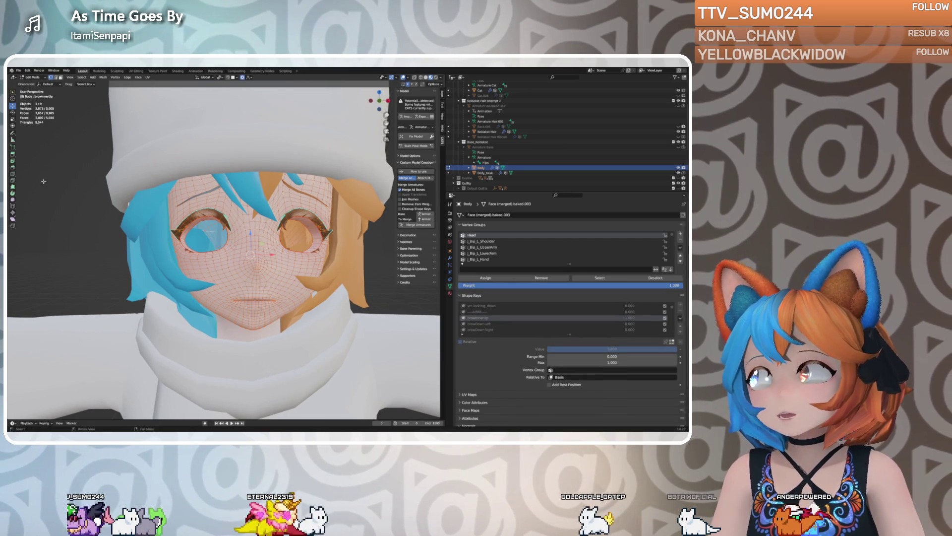
Blend the browInnerUp shape into the face vertices at -1, then return to Object Mode
left_click(115, 78)
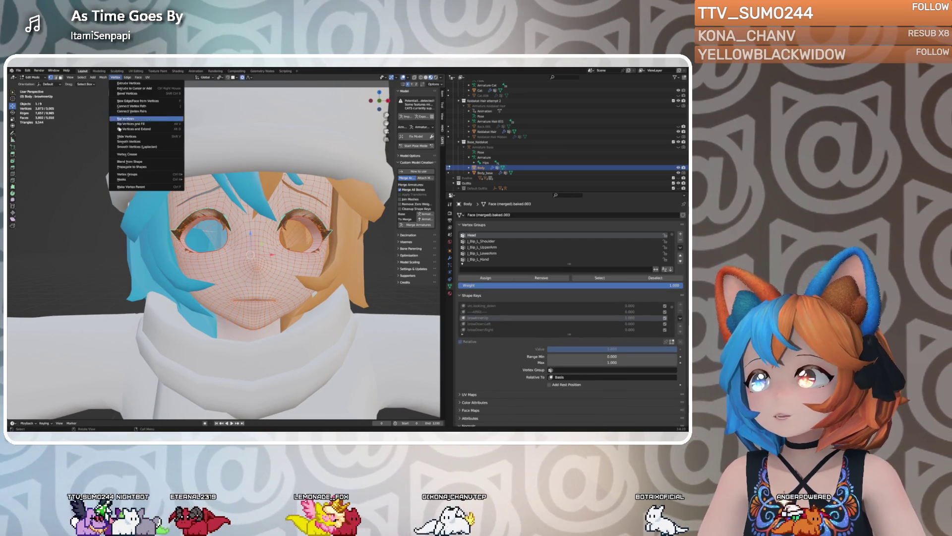
left_click(131, 159)
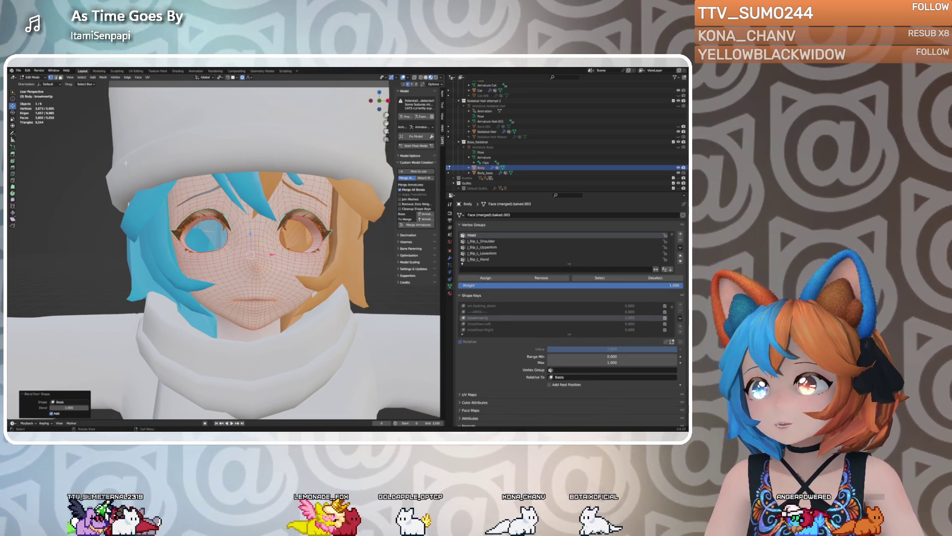
left_click(67, 395)
left_click(38, 416)
left_click(60, 402)
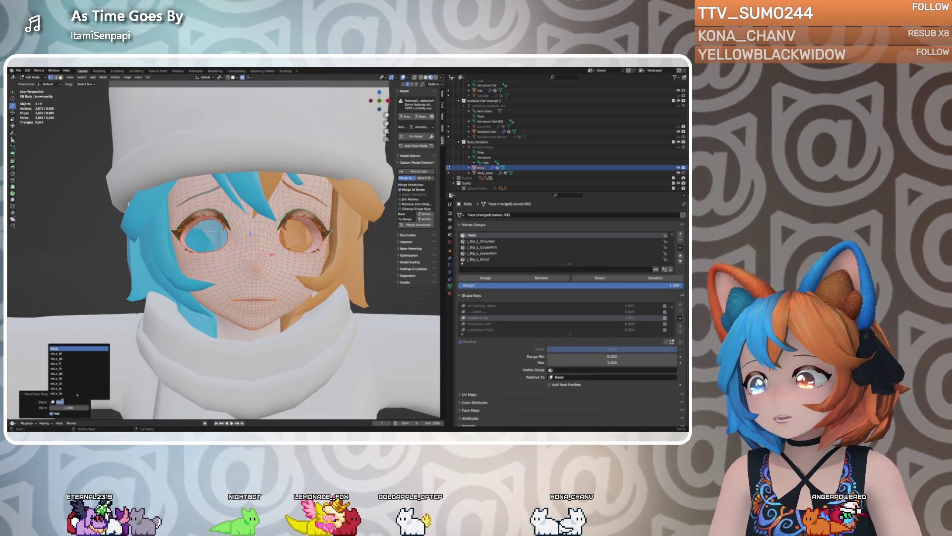
scroll(67, 378, "down", 10)
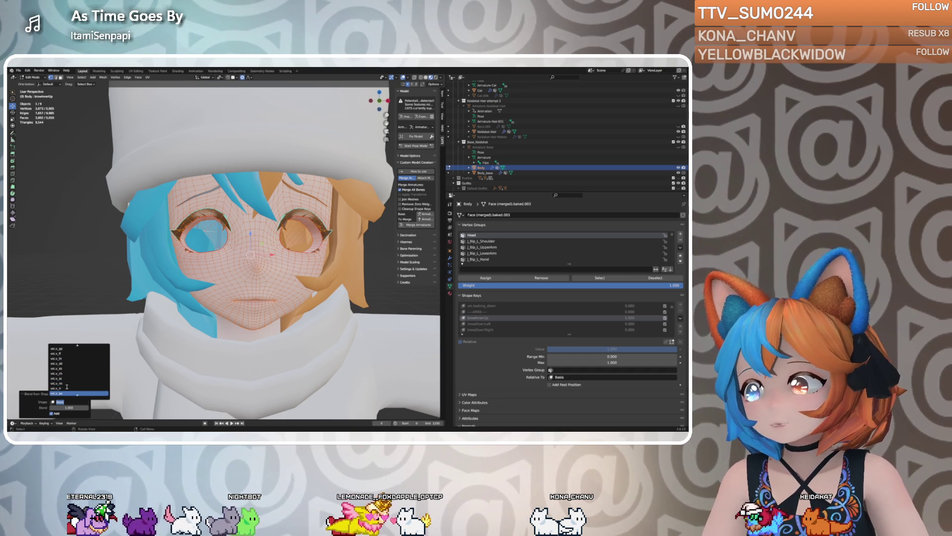
scroll(68, 383, "down", 3)
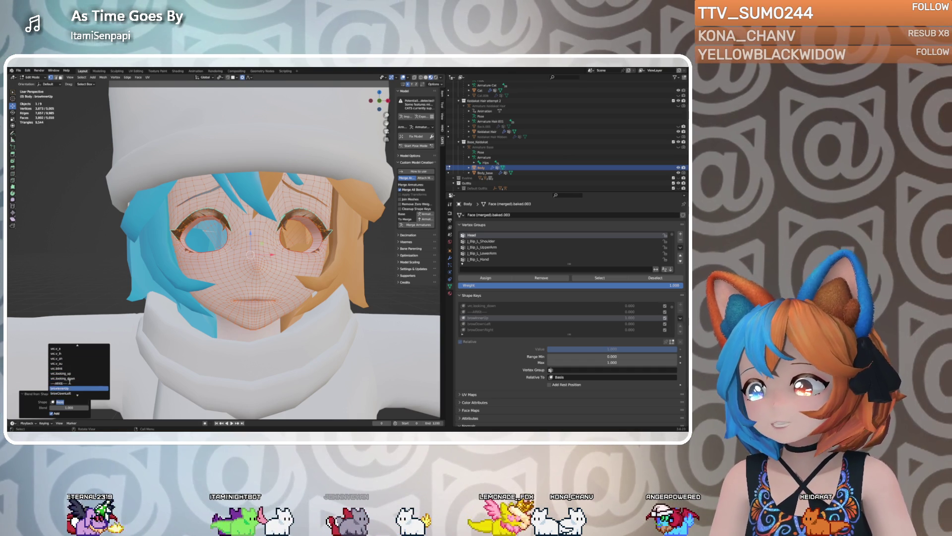
left_click(65, 388)
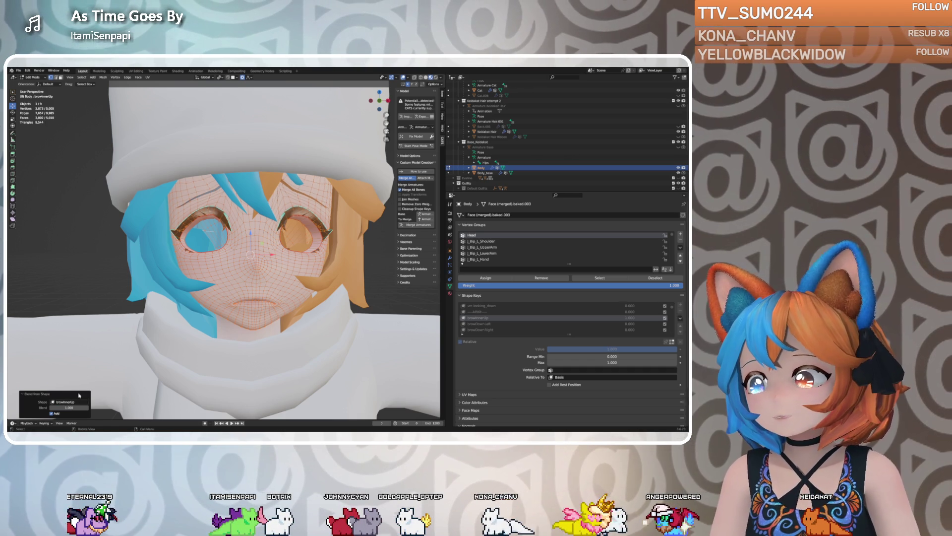
left_click(70, 407)
type("-1")
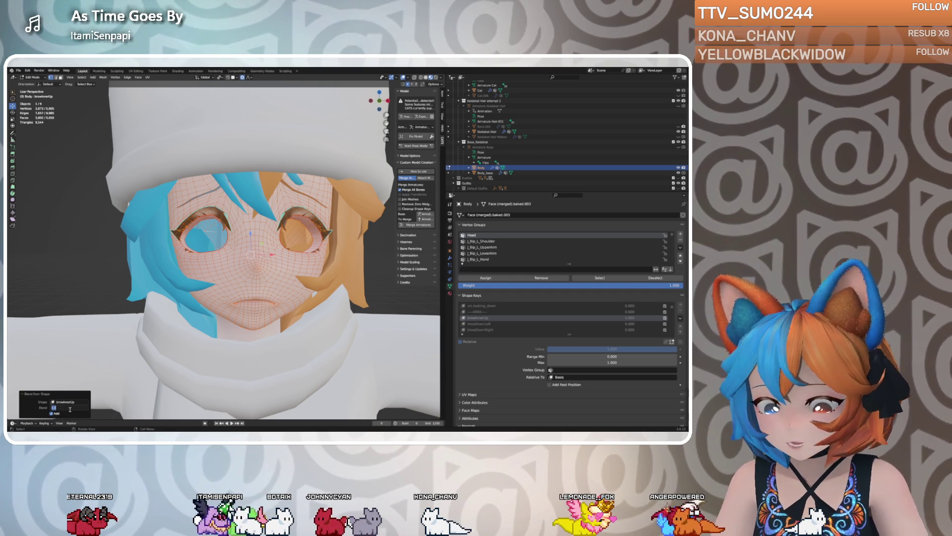
key("Return")
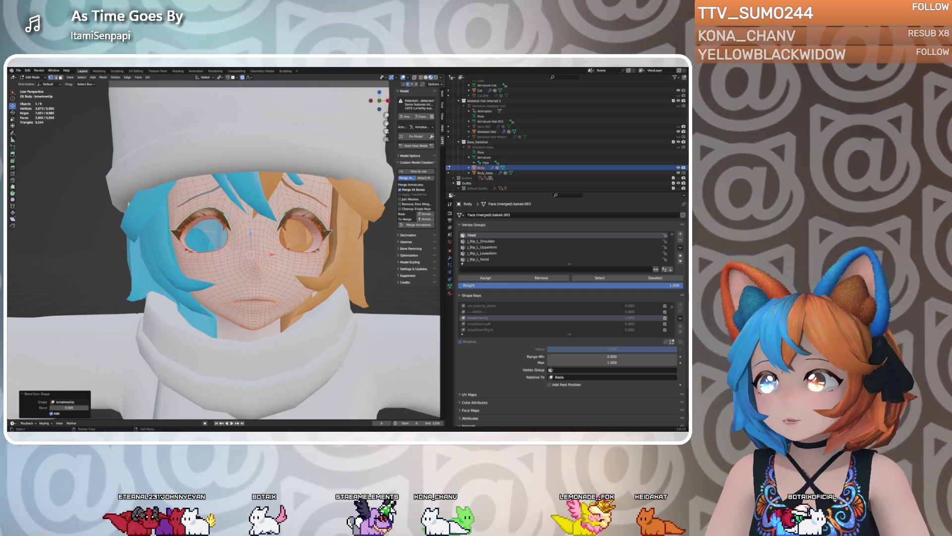
key("Tab")
mouse_move(171, 298)
middle_mouse_down()
mouse_move(149, 301)
mouse_move(184, 299)
mouse_move(158, 307)
middle_mouse_up()
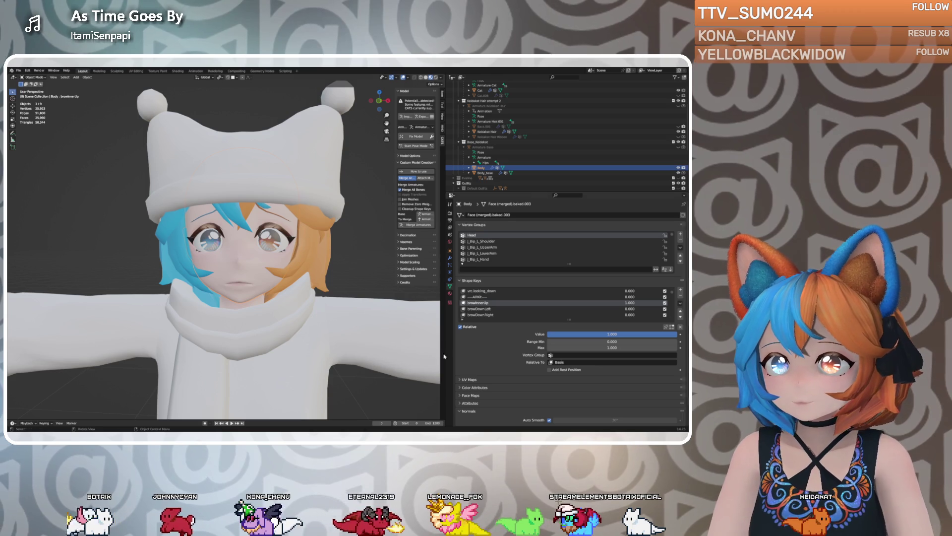
Preview browInnerUp from zero to full, then partly apply noseSneerLeft
mouse_move(612, 334)
left_mouse_down()
mouse_move(551, 334)
mouse_move(677, 334)
mouse_move(548, 335)
left_mouse_up()
scroll(494, 304, "down", 1)
scroll(494, 304, "down", 10)
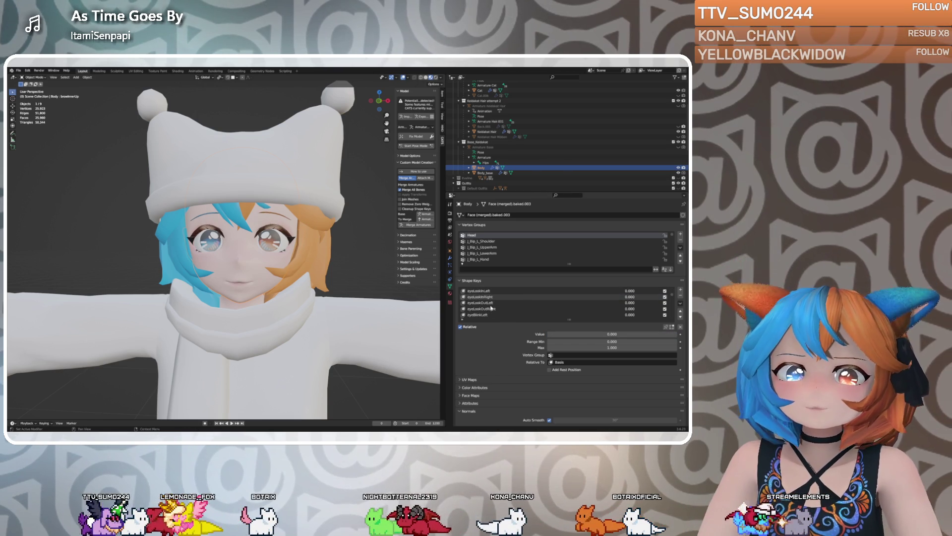
scroll(491, 308, "down", 10)
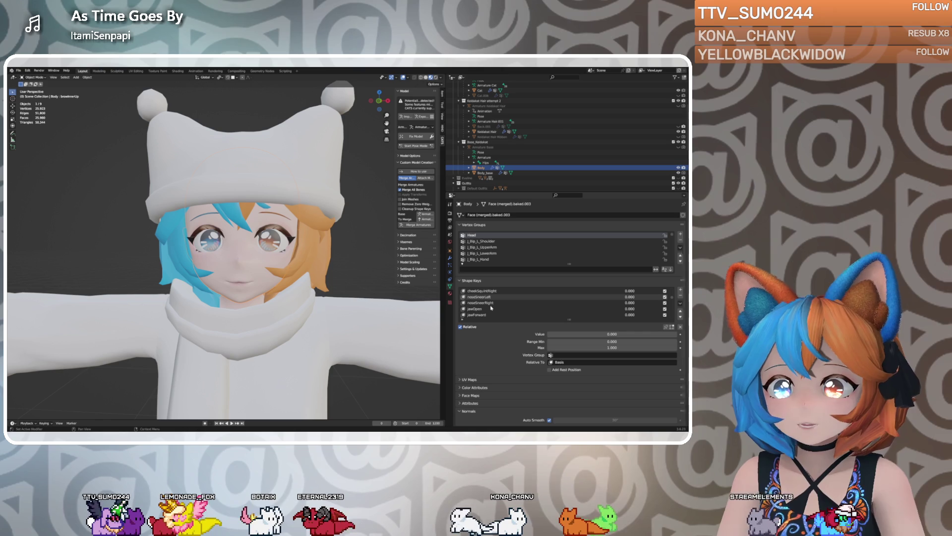
left_click(489, 297)
left_click_drag(612, 334, 677, 333)
Set noseSneerRight to 1.000 and inspect the face from a frontal view
left_click(480, 302)
left_click_drag(585, 334, 677, 334)
middle_click_drag(334, 326, 269, 313)
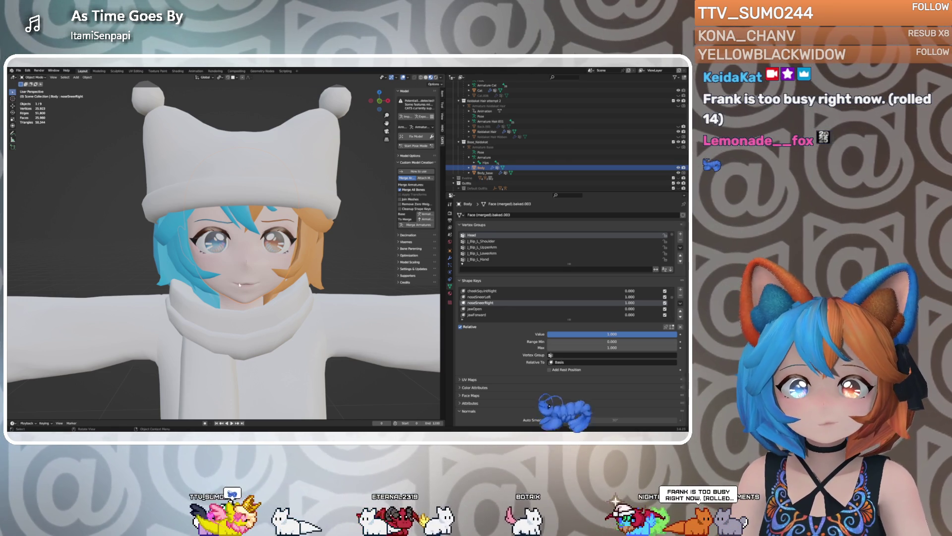
middle_click_drag(217, 287, 278, 277)
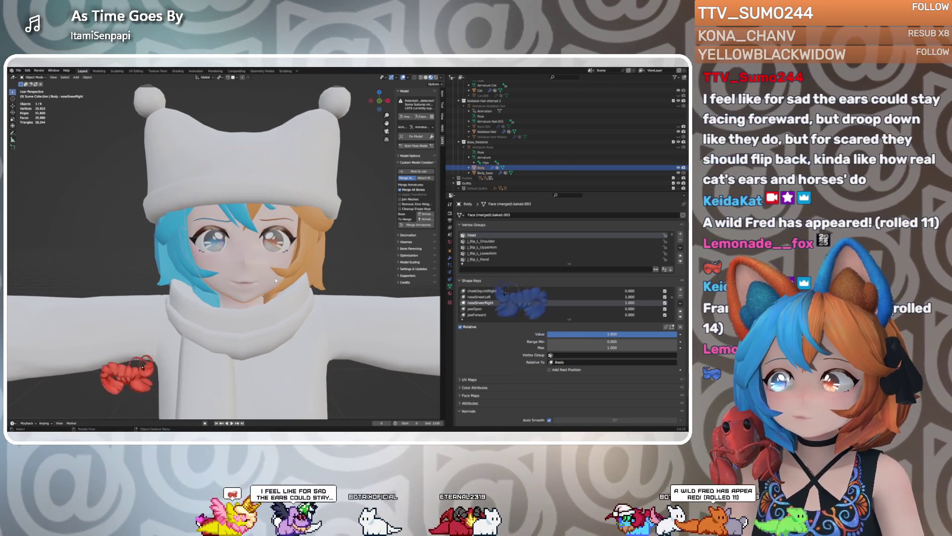
mouse_move(644, 333)
left_mouse_down()
mouse_move(551, 334)
mouse_move(677, 334)
left_mouse_up()
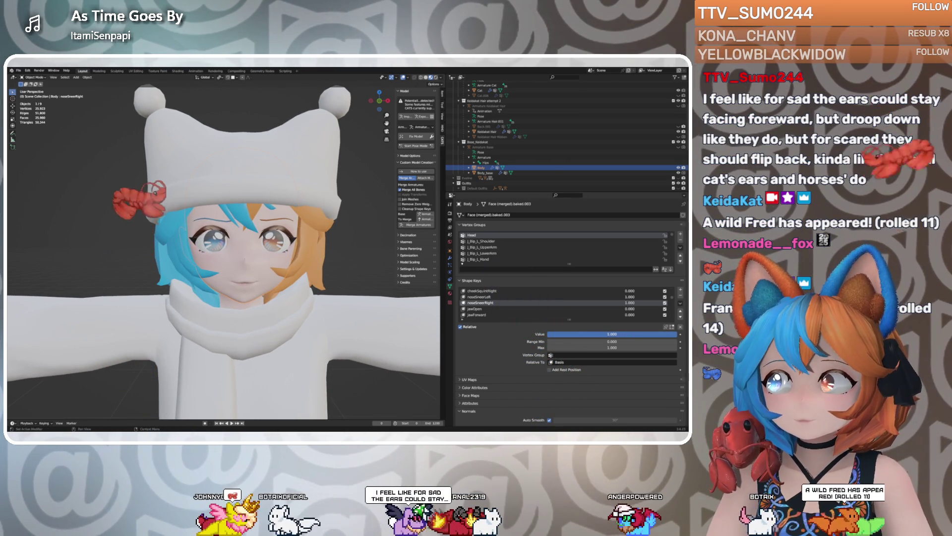
middle_click_drag(308, 297, 347, 300)
middle_click_drag(339, 299, 339, 295)
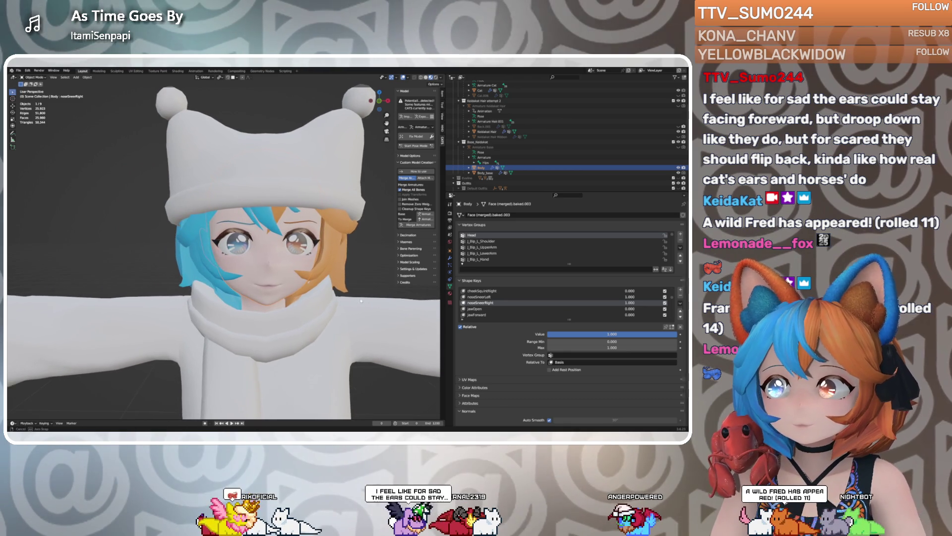
scroll(340, 295, "up", 3)
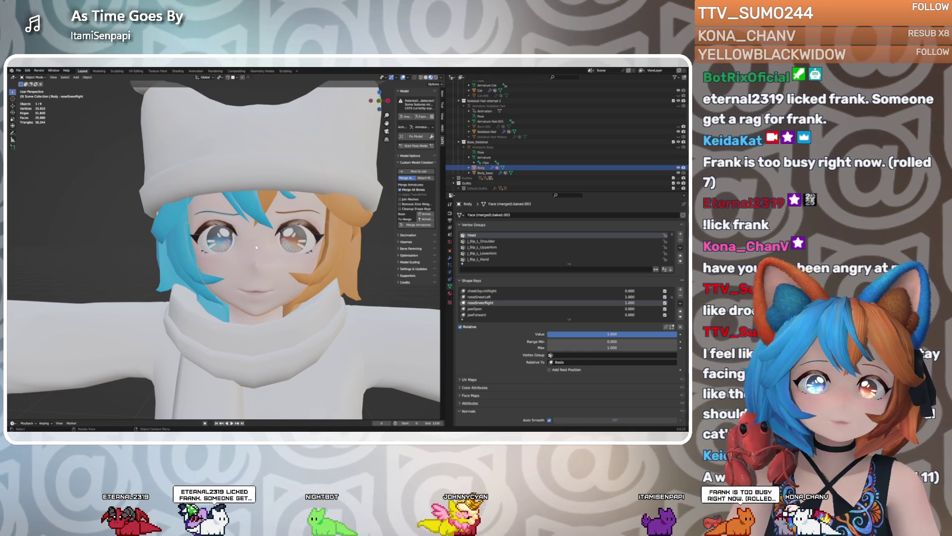
mouse_move(195, 200)
middle_mouse_down()
mouse_move(203, 256)
mouse_move(243, 260)
middle_mouse_up()
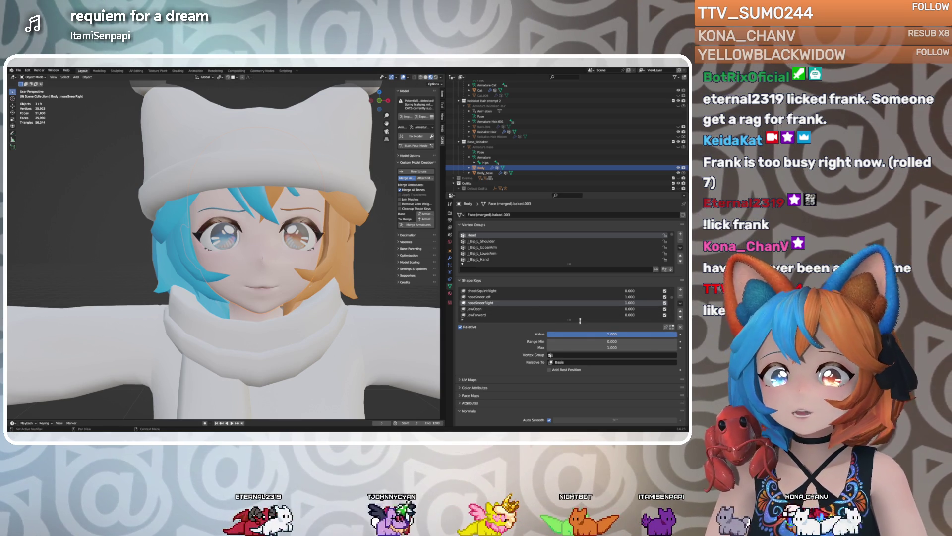
mouse_move(332, 290)
middle_mouse_down()
mouse_move(345, 267)
mouse_move(332, 267)
middle_mouse_up()
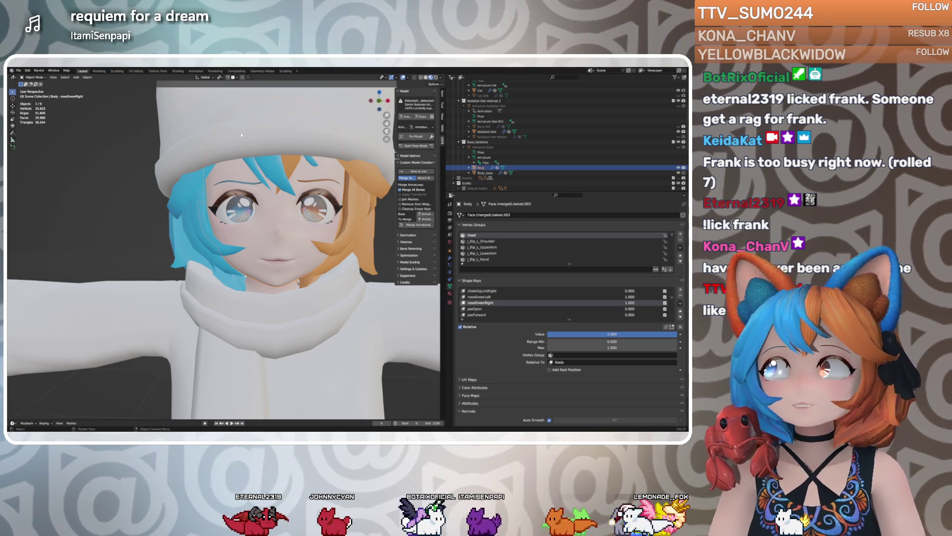
Switch to the Sculpting workspace with a frontal view of the face
left_click(183, 74)
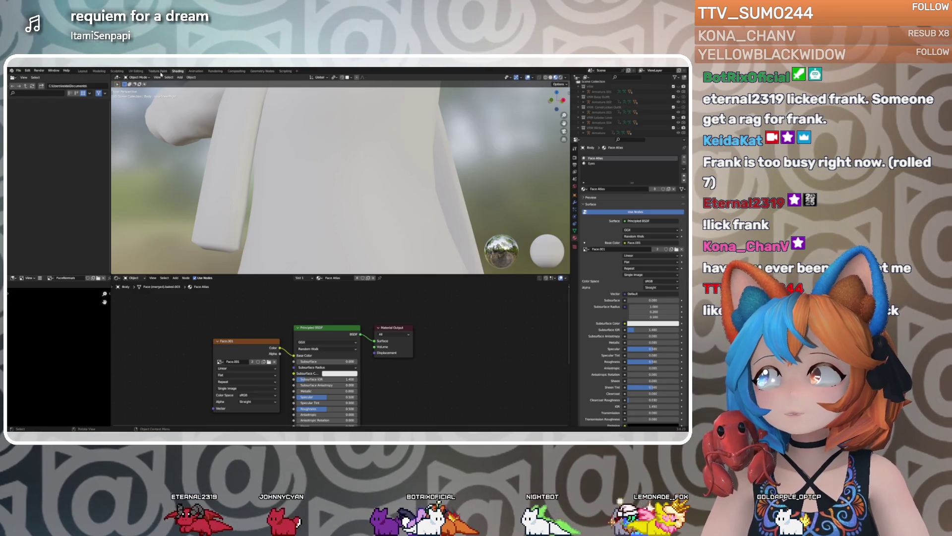
left_click(116, 71)
mouse_move(251, 272)
middle_mouse_down()
mouse_move(259, 261)
mouse_move(262, 324)
mouse_move(210, 263)
mouse_move(161, 270)
middle_mouse_up()
In Edit Mode, deselect all, select both connected flap pieces with L, and hide them
key("Tab")
key("alt+a")
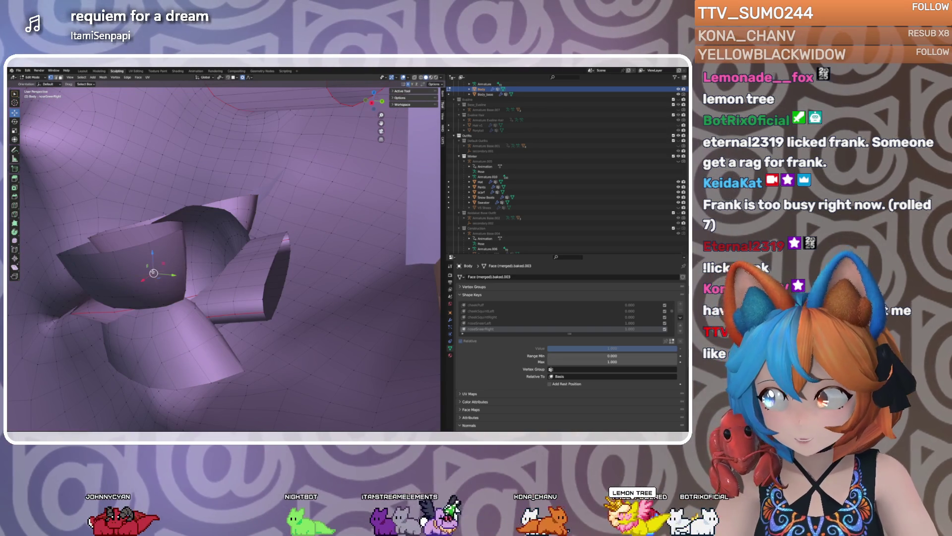
key("l")
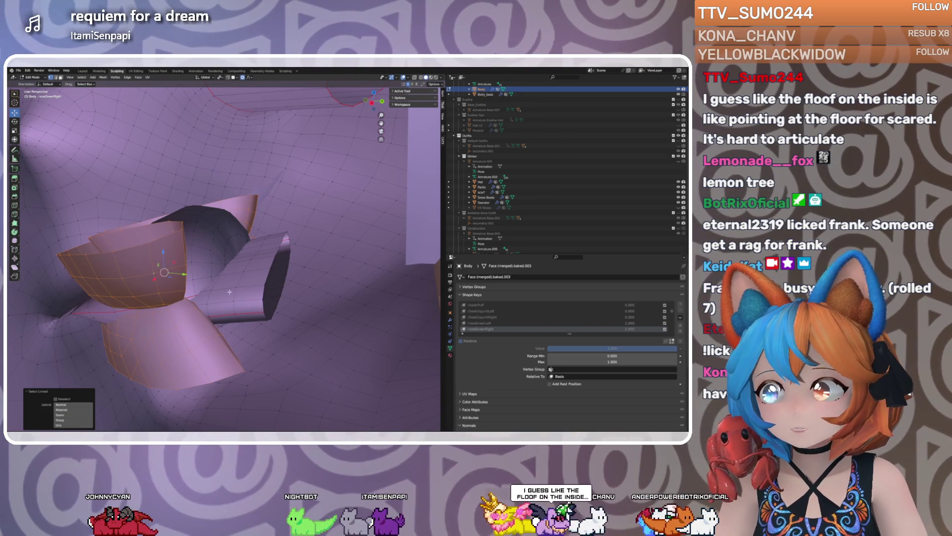
key("l")
key("h")
middle_click_drag(236, 288, 276, 277)
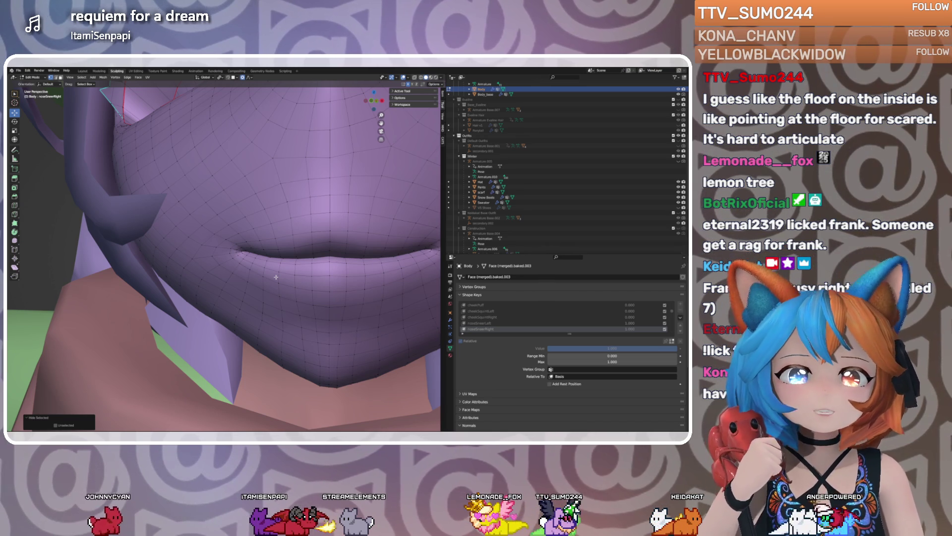
mouse_move(226, 265)
middle_mouse_down()
mouse_move(269, 291)
mouse_move(264, 279)
middle_mouse_up()
middle_click_drag(210, 259, 206, 256)
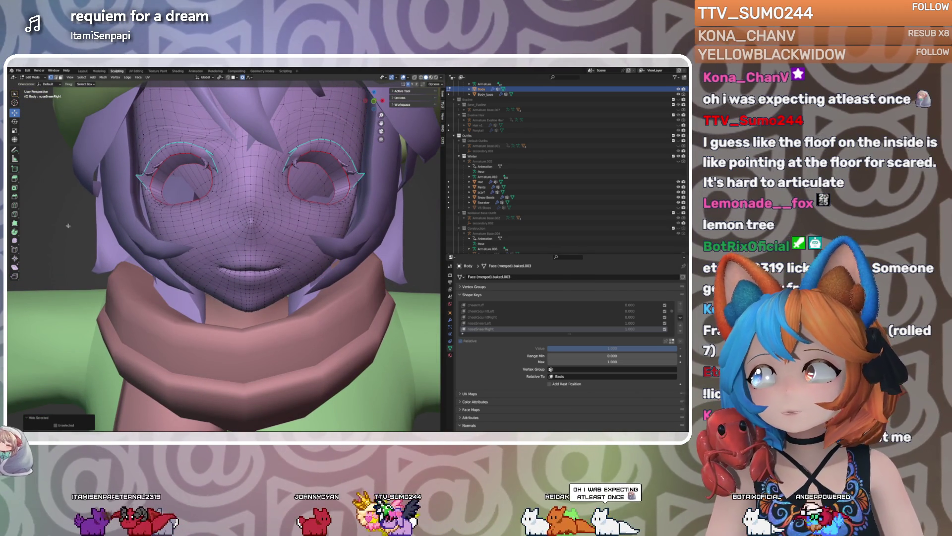
Enter Sculpt Mode and zoom in close on the mouth
key("Tab")
mouse_move(171, 181)
middle_mouse_down()
mouse_move(212, 171)
mouse_move(238, 213)
middle_mouse_up()
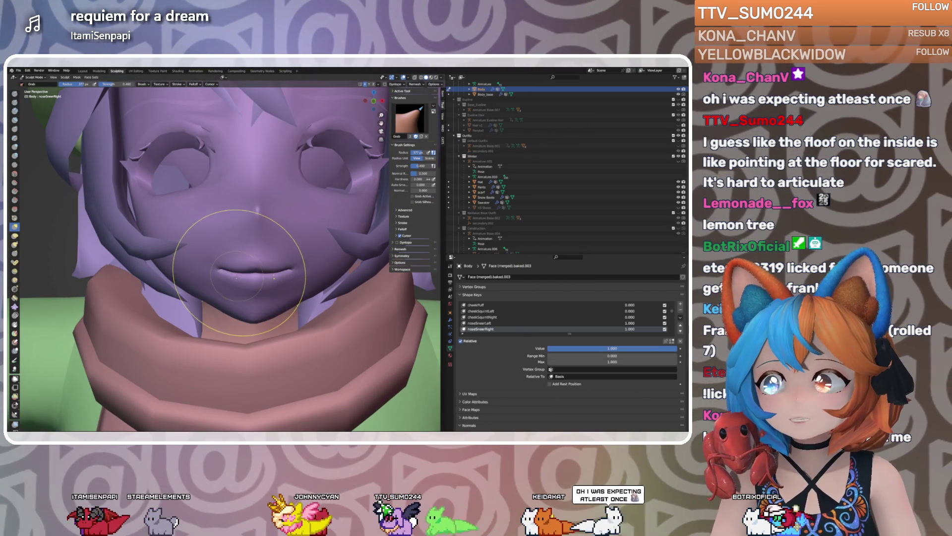
mouse_move(239, 272)
middle_mouse_down()
mouse_move(240, 251)
mouse_move(208, 249)
mouse_move(251, 254)
middle_mouse_up()
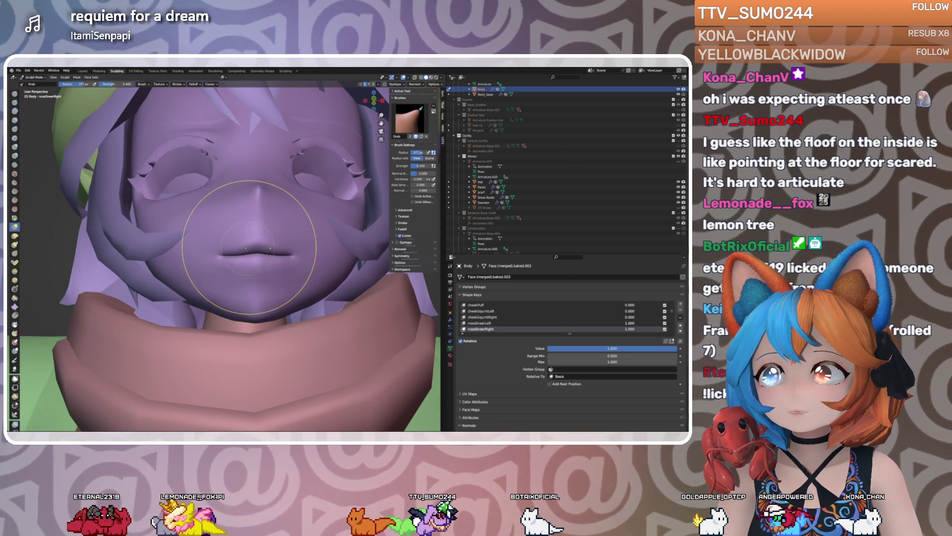
Make noseSneerLeft active at 1.000, check the sneer from several angles, and return to Layout
left_click(496, 322)
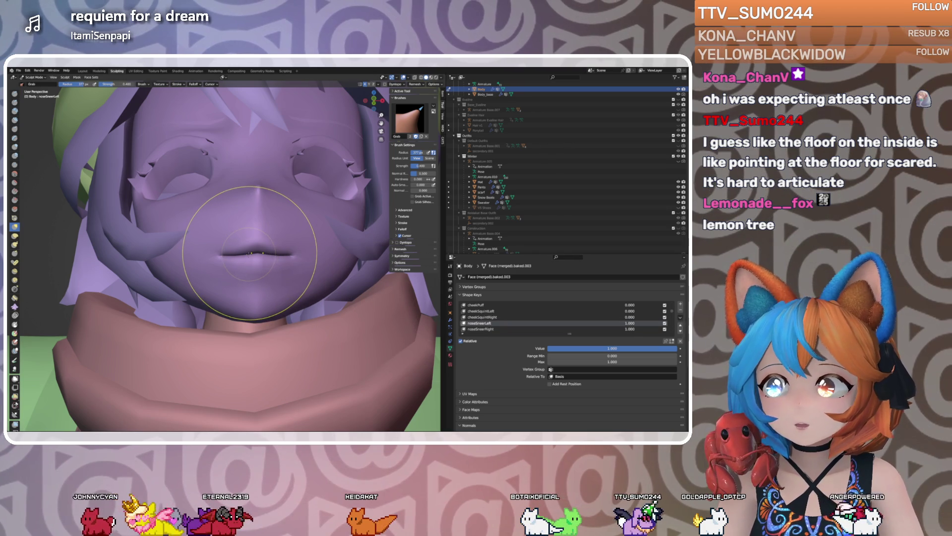
mouse_move(250, 247)
middle_mouse_down()
mouse_move(208, 248)
mouse_move(238, 273)
mouse_move(198, 258)
mouse_move(233, 256)
middle_mouse_up()
scroll(247, 258, "down", 3)
scroll(199, 258, "up", 2)
mouse_move(658, 348)
left_mouse_down()
mouse_move(551, 348)
mouse_move(677, 349)
left_mouse_up()
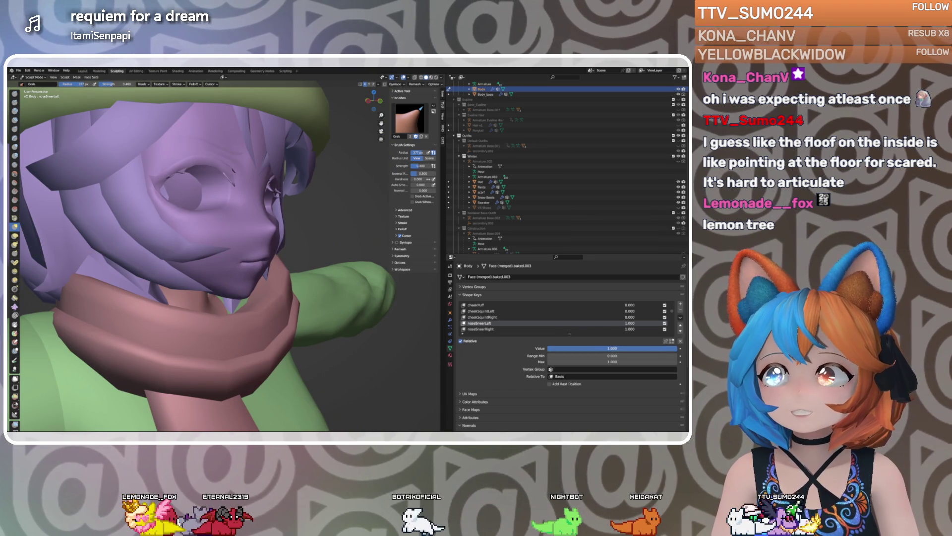
middle_click_drag(234, 255, 198, 254)
mouse_move(678, 348)
left_mouse_down()
mouse_move(549, 348)
mouse_move(678, 349)
left_mouse_up()
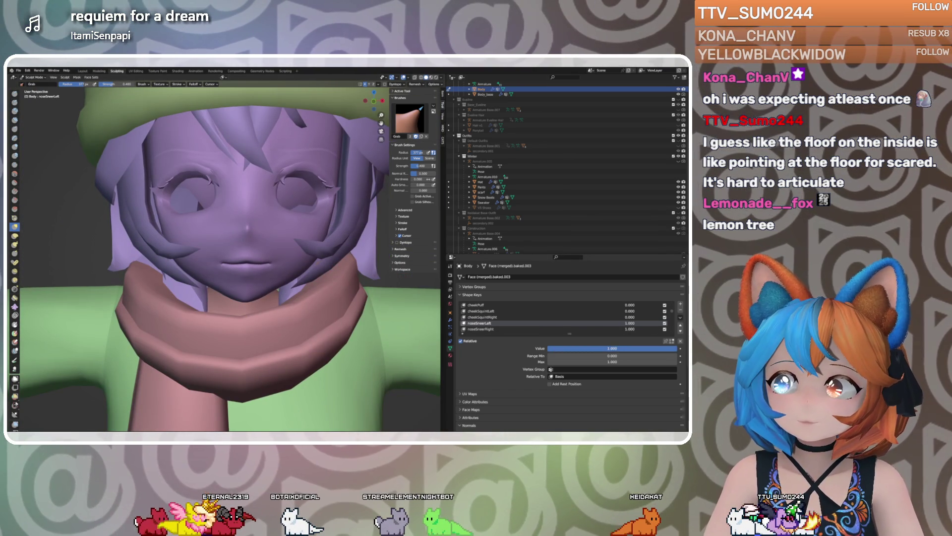
mouse_move(324, 252)
middle_mouse_down()
mouse_move(307, 248)
mouse_move(347, 236)
mouse_move(293, 262)
middle_mouse_up()
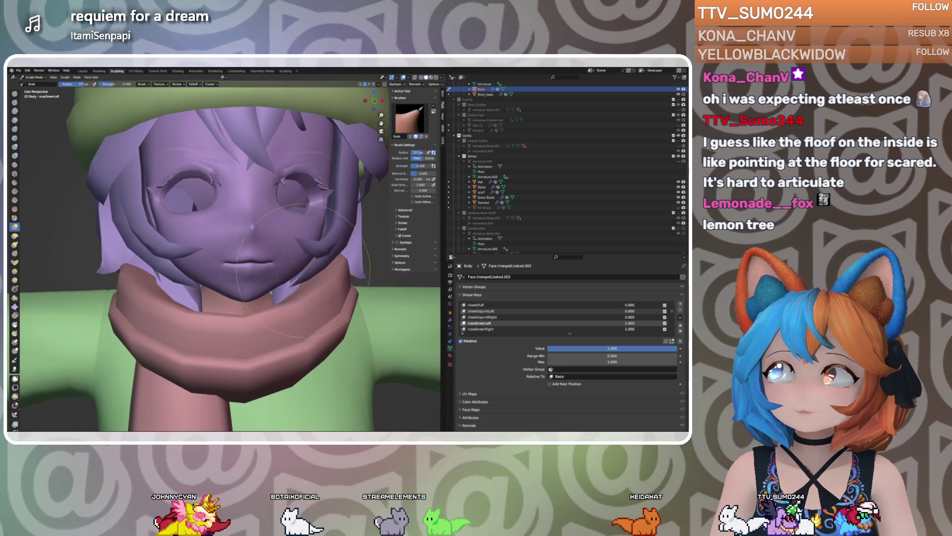
left_click(83, 71)
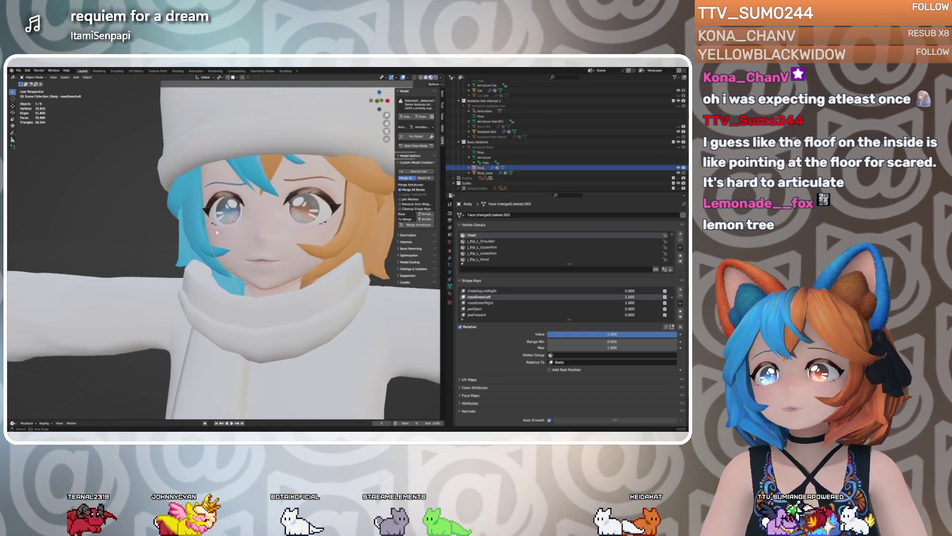
Dip noseSneerLeft and bring it back to full while orbiting the head
mouse_move(230, 231)
middle_mouse_down()
mouse_move(213, 233)
mouse_move(263, 229)
mouse_move(240, 234)
middle_mouse_up()
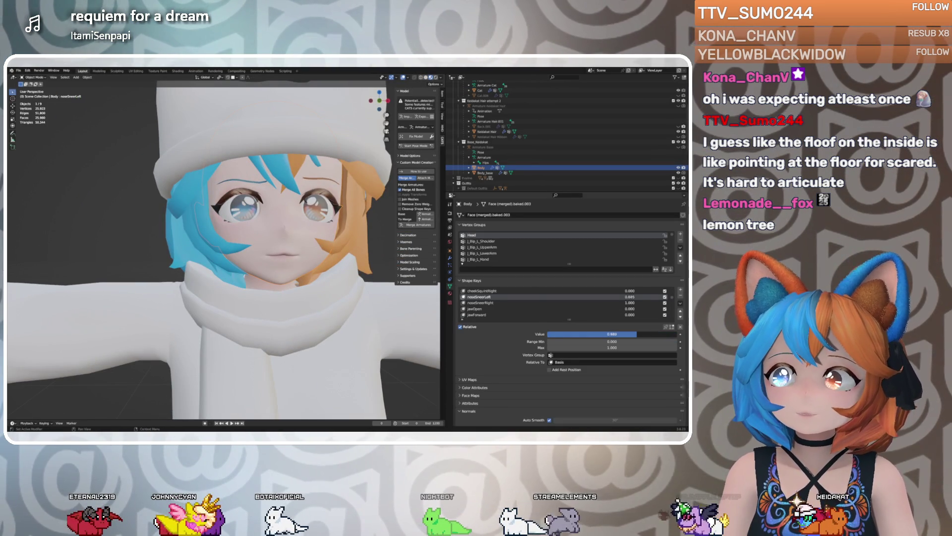
mouse_move(645, 333)
left_mouse_down()
mouse_move(556, 334)
mouse_move(665, 333)
left_mouse_up()
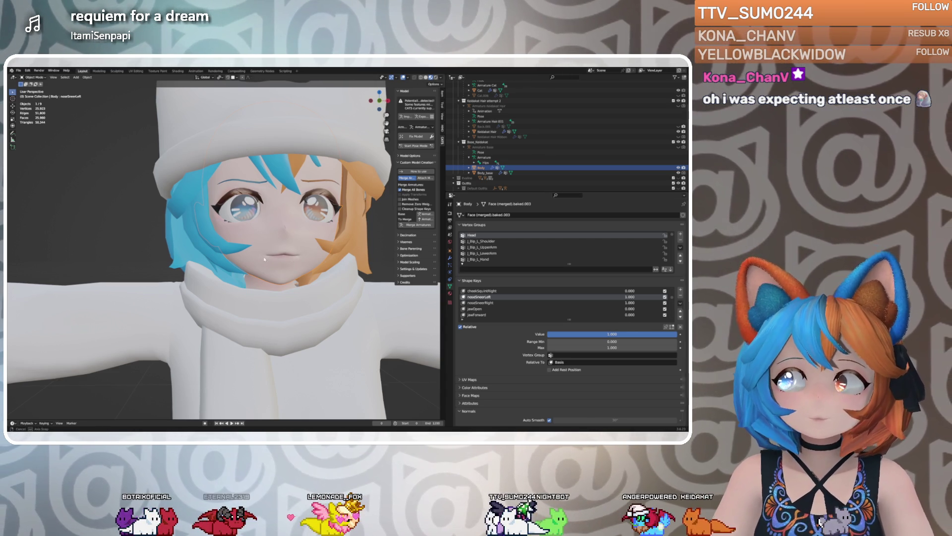
middle_click_drag(268, 258, 261, 262)
Open the mouth with jawOpen at roughly 0.88, checking a three-quarter view
left_click(496, 308)
mouse_move(550, 334)
left_mouse_down()
mouse_move(665, 334)
mouse_move(640, 333)
left_mouse_up()
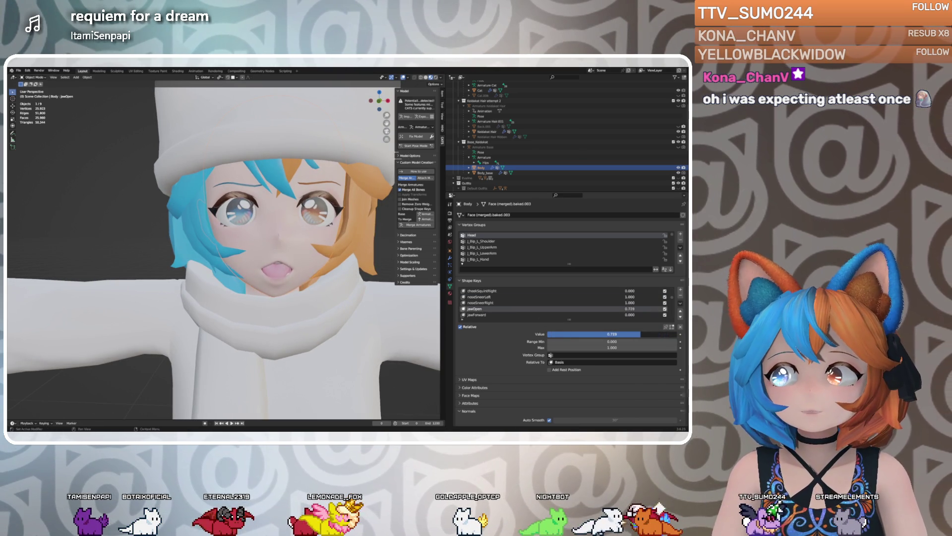
mouse_move(300, 283)
middle_mouse_down()
mouse_move(275, 282)
mouse_move(378, 284)
mouse_move(355, 285)
middle_mouse_up()
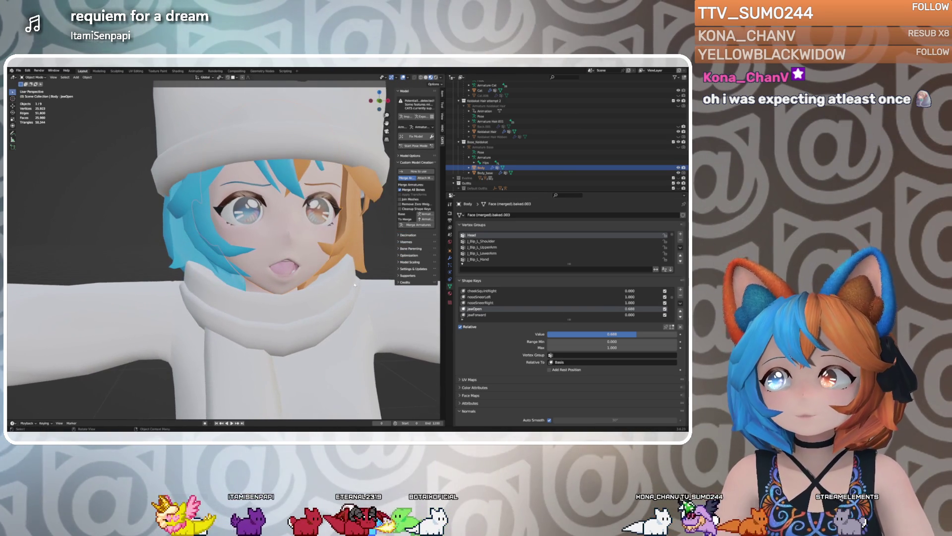
mouse_move(620, 334)
left_mouse_down()
mouse_move(647, 334)
mouse_move(636, 334)
left_mouse_up()
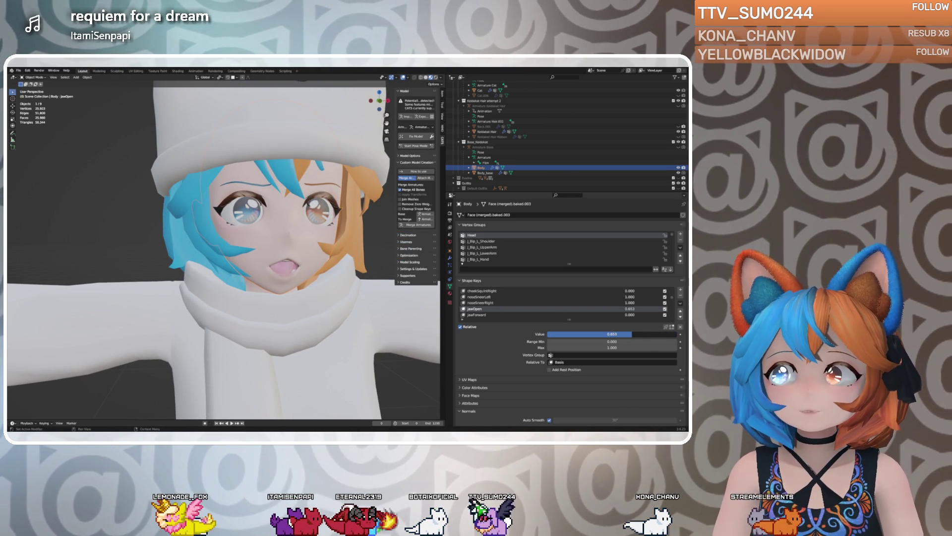
scroll(292, 276, "up", 2)
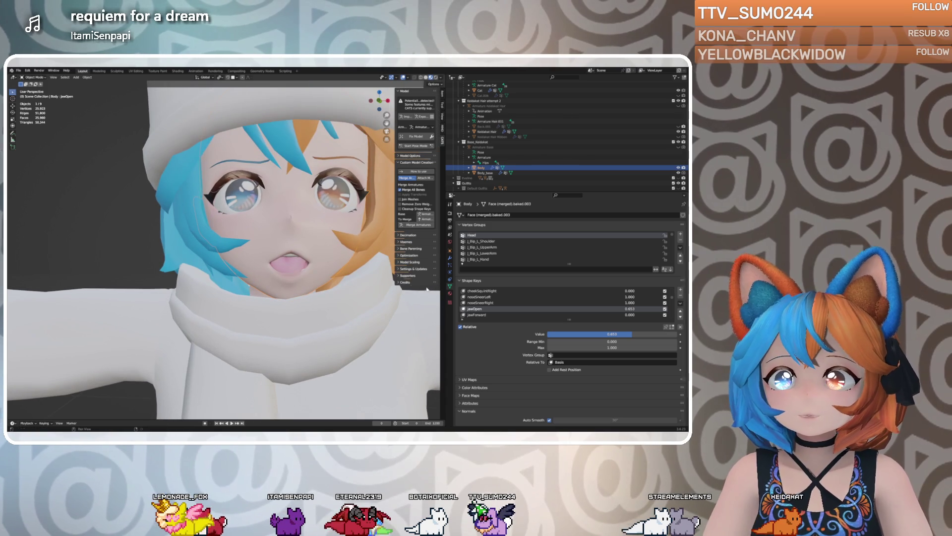
left_click(479, 297)
left_click(116, 71)
scroll(255, 273, "up", 4)
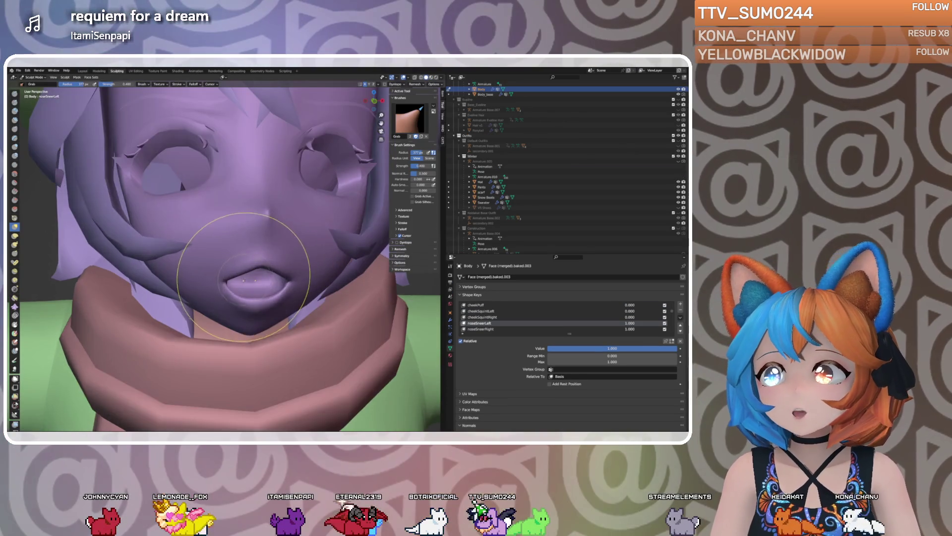
mouse_move(255, 272)
middle_mouse_down()
mouse_move(286, 251)
mouse_move(241, 236)
middle_mouse_up()
scroll(241, 236, "up", 2)
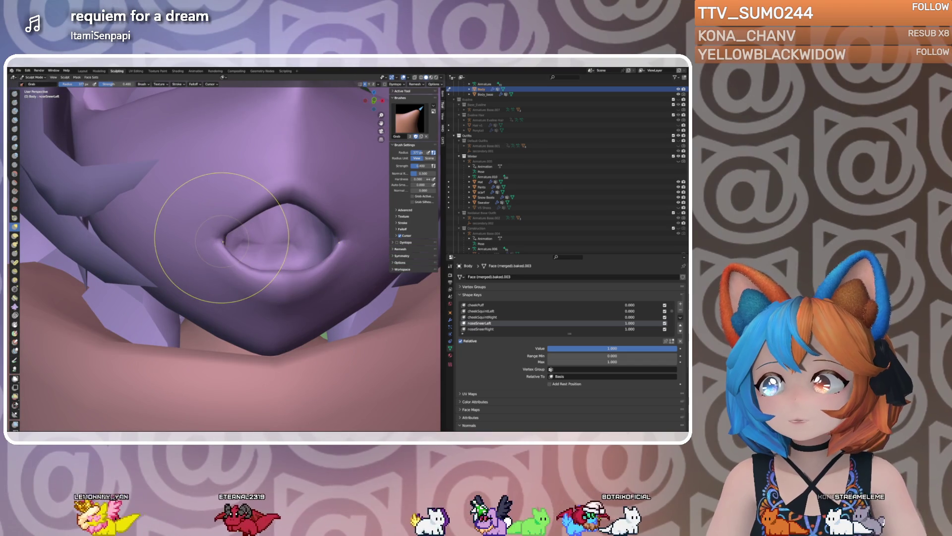
mouse_move(240, 237)
middle_mouse_down()
mouse_move(266, 308)
mouse_move(248, 277)
mouse_move(258, 248)
middle_mouse_up()
left_click(480, 328)
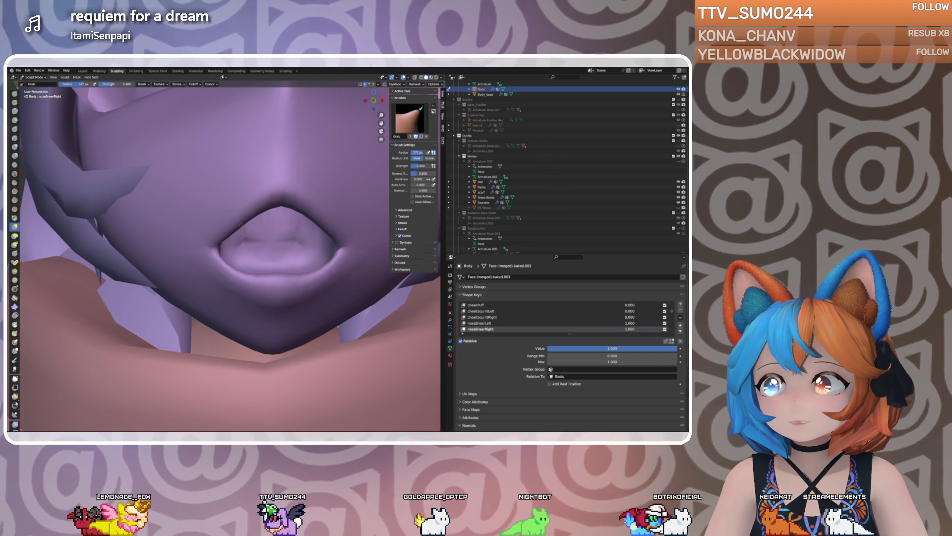
middle_click_drag(170, 201, 240, 219)
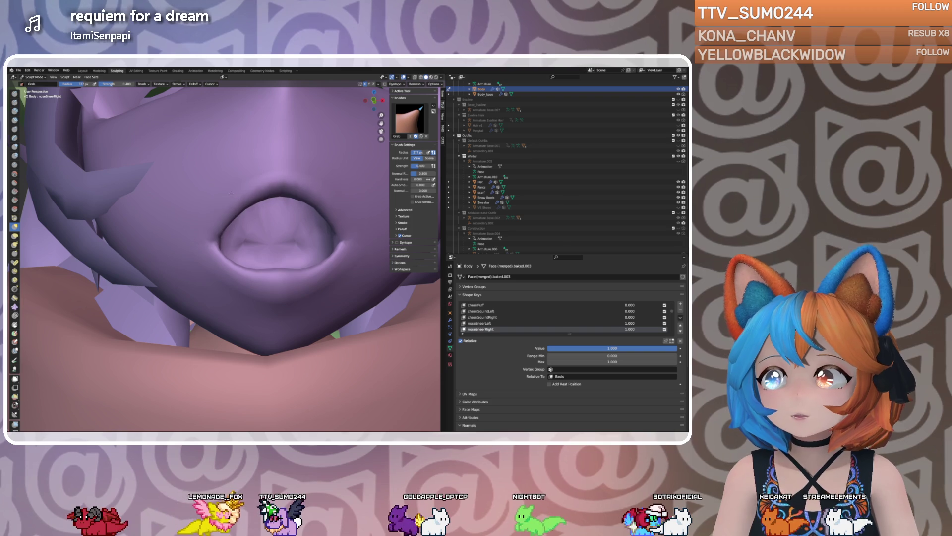
mouse_move(223, 159)
middle_mouse_down()
mouse_move(248, 164)
mouse_move(240, 213)
mouse_move(243, 198)
mouse_move(253, 233)
mouse_move(265, 201)
middle_mouse_up()
scroll(248, 164, "down", 3)
scroll(239, 215, "down", 3)
scroll(257, 241, "up", 4)
scroll(257, 241, "up", 3)
left_click(479, 323)
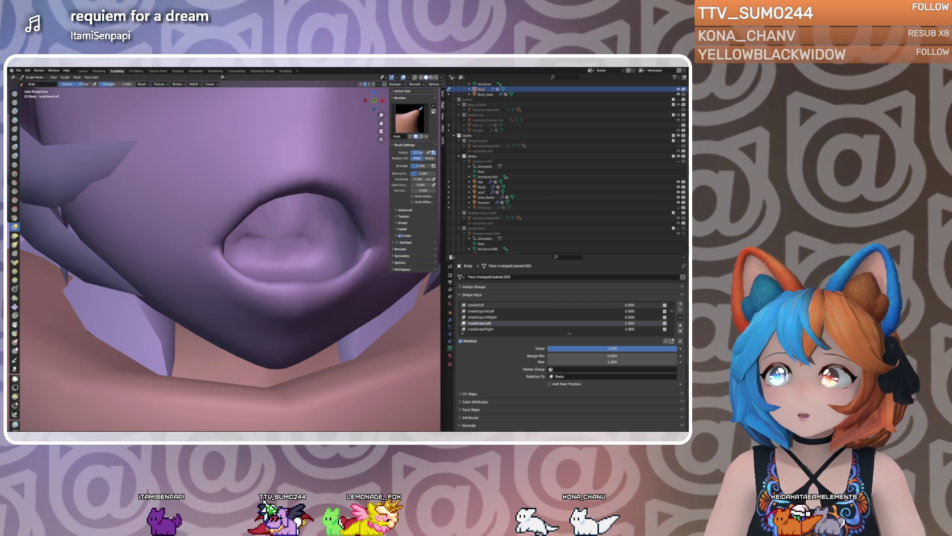
left_click(479, 329)
mouse_move(319, 223)
middle_mouse_down()
mouse_move(239, 233)
mouse_move(234, 298)
mouse_move(238, 239)
mouse_move(218, 233)
middle_mouse_up()
scroll(255, 287, "down", 6)
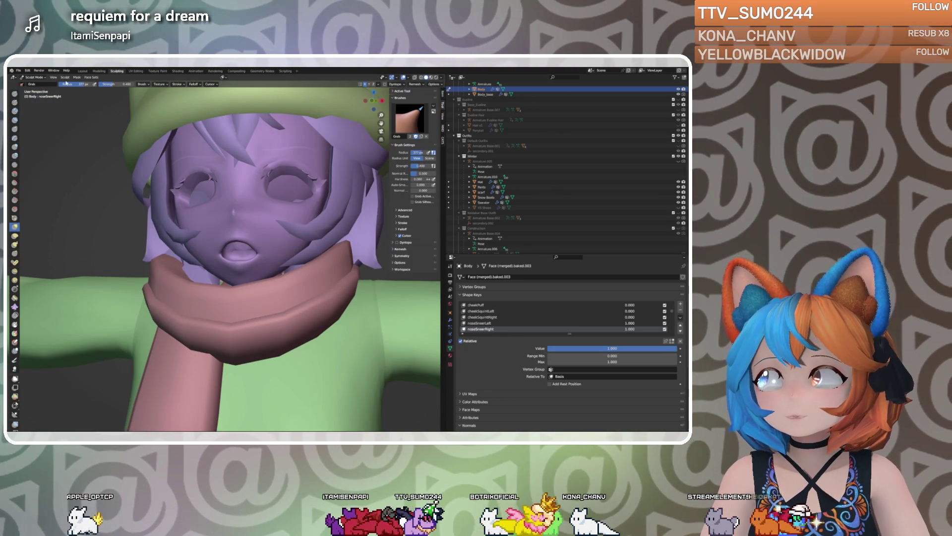
left_click(83, 71)
mouse_move(234, 214)
middle_mouse_down()
mouse_move(217, 216)
mouse_move(255, 238)
middle_mouse_up()
Turn noseSneerRight off, then raise noseSneerLeft and noseSneerRight both to full
scroll(255, 238, "up", 3)
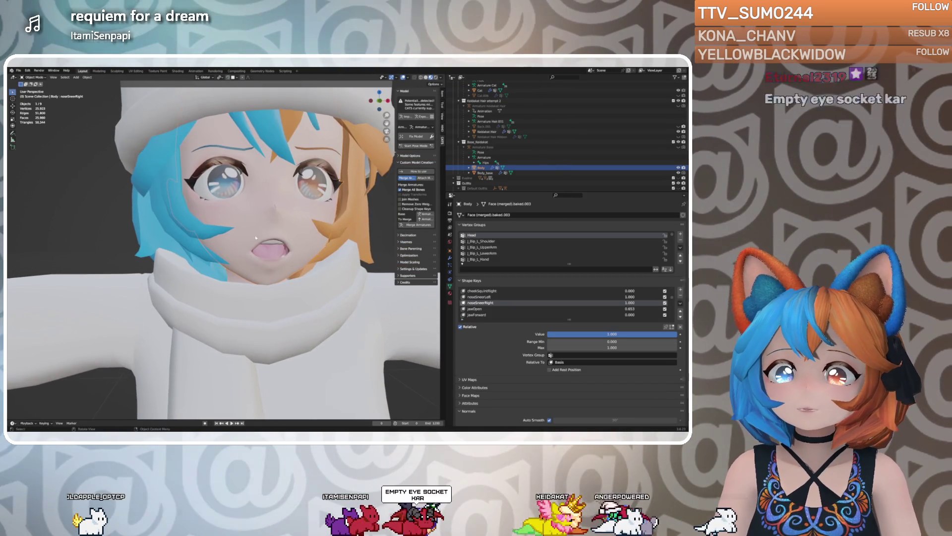
left_click_drag(664, 333, 545, 334)
left_click(521, 297)
middle_click_drag(370, 299, 338, 297)
left_click_drag(595, 334, 676, 334)
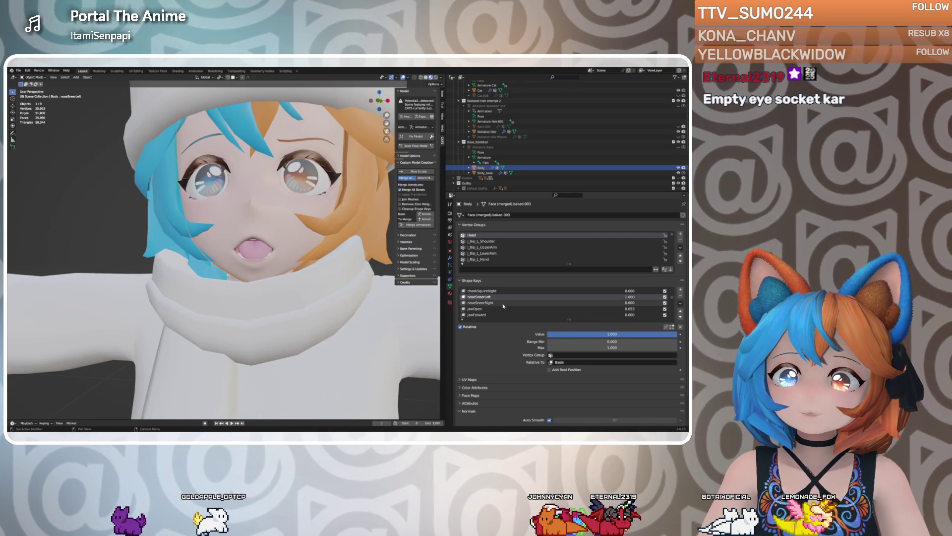
left_click(481, 302)
left_click_drag(551, 334, 676, 334)
From a side view, set noseSneerLeft back to 0 and noseSneerRight to full
mouse_move(208, 263)
middle_mouse_down()
mouse_move(290, 264)
mouse_move(248, 264)
mouse_move(205, 280)
mouse_move(214, 276)
mouse_move(194, 263)
mouse_move(213, 206)
mouse_move(183, 231)
mouse_move(255, 256)
mouse_move(373, 263)
middle_mouse_up()
scroll(205, 280, "up", 5)
scroll(191, 261, "up", 5)
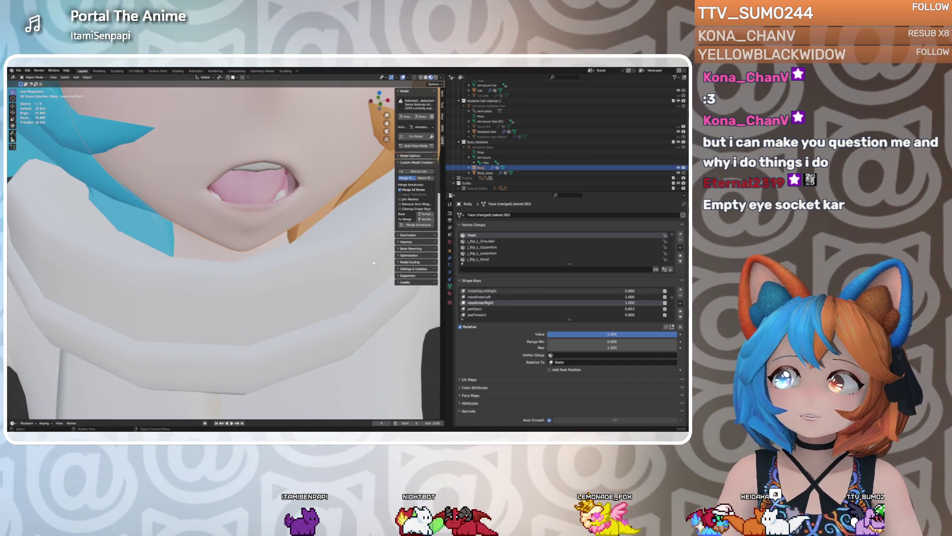
left_click(490, 297)
mouse_move(573, 334)
left_mouse_down()
mouse_move(546, 335)
mouse_move(645, 335)
left_mouse_up()
left_click(515, 302)
middle_click_drag(288, 238, 297, 246)
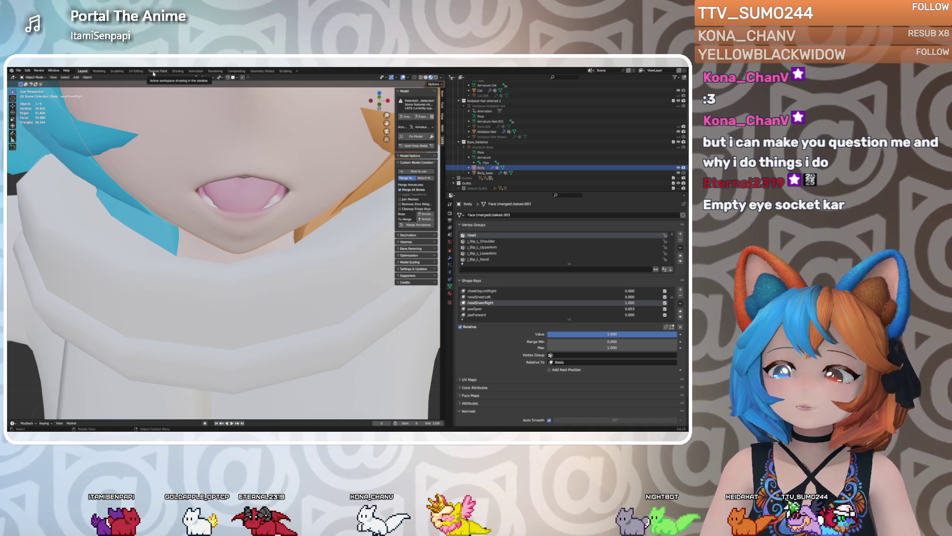
Switch between the Sculpting, Layout and Shading workspaces, ending in Layout
left_click(117, 71)
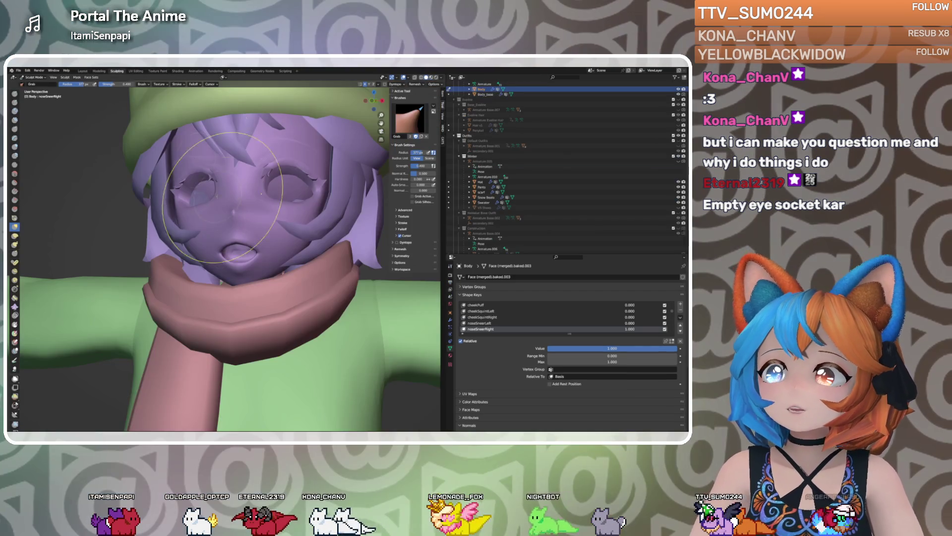
scroll(248, 209, "up", 6)
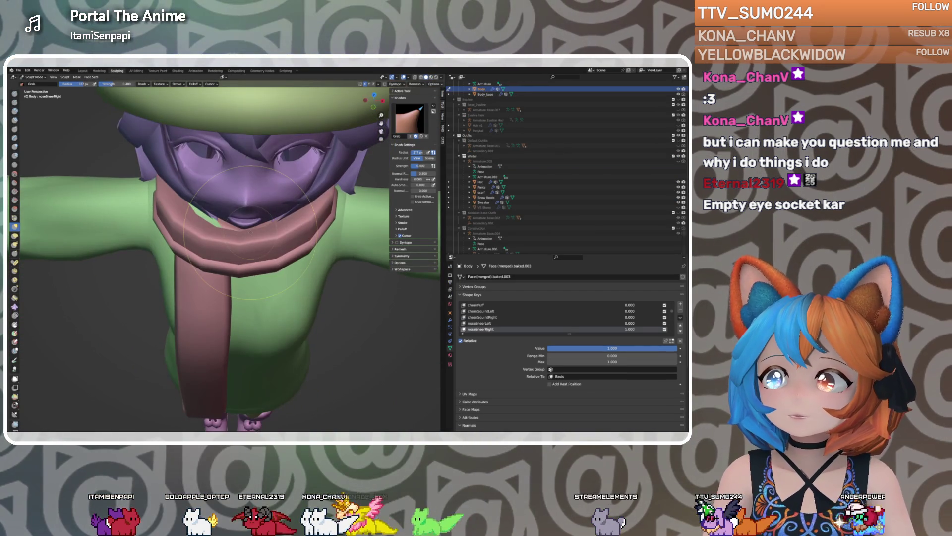
scroll(254, 219, "up", 1)
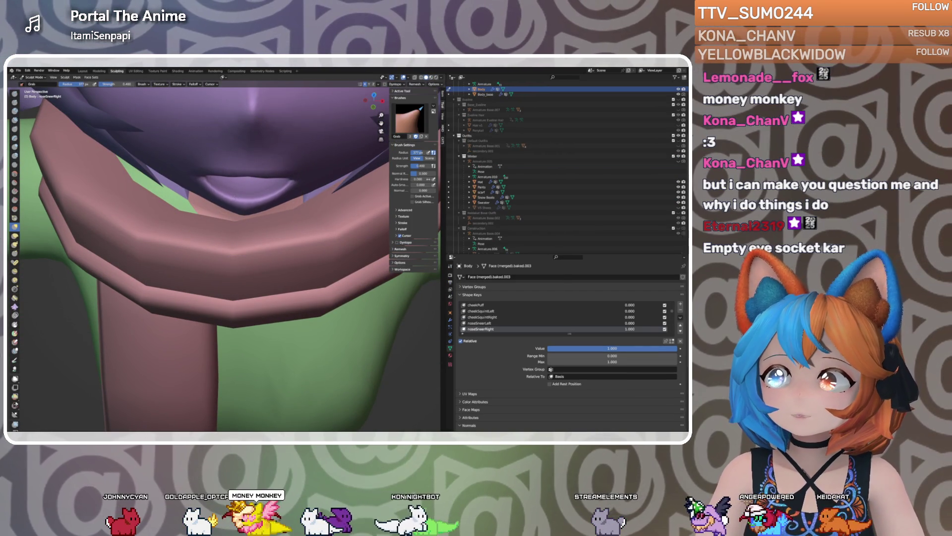
left_click(83, 71)
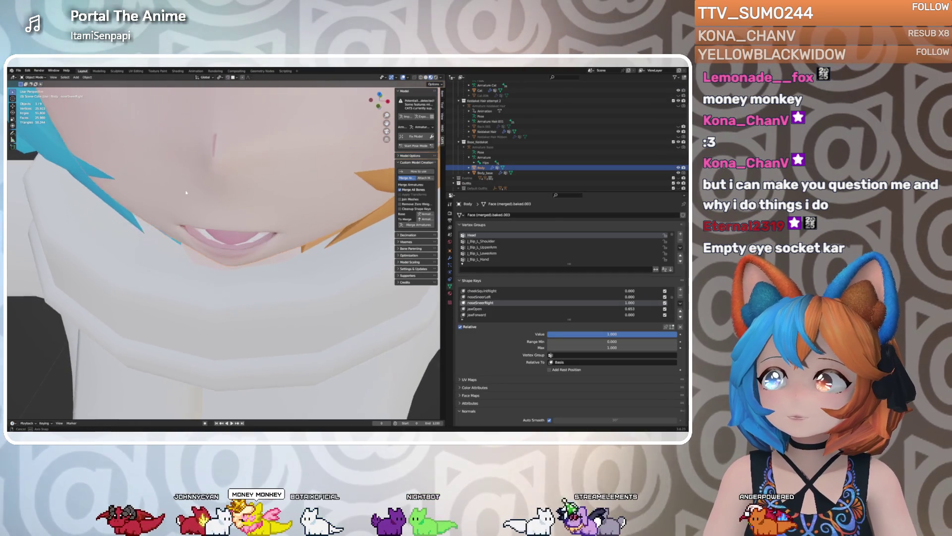
left_click(177, 71)
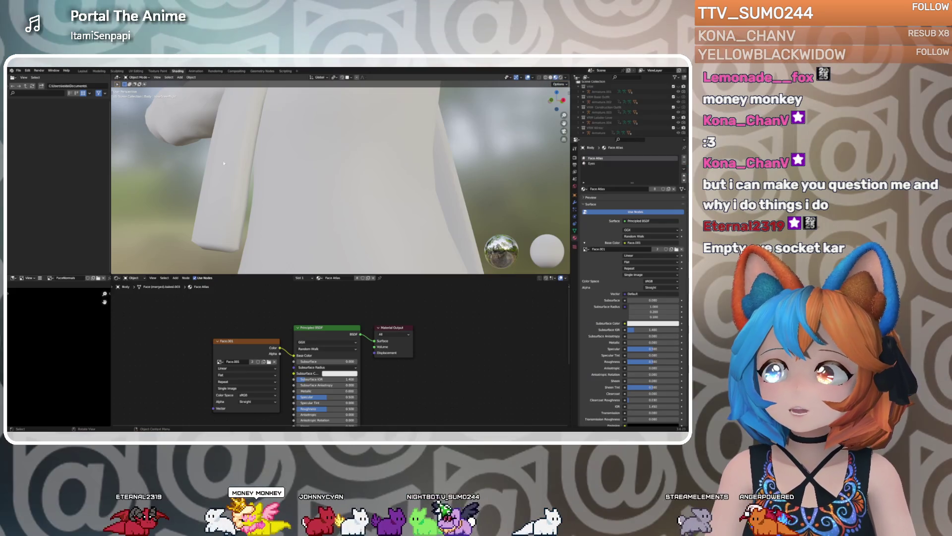
left_click(117, 71)
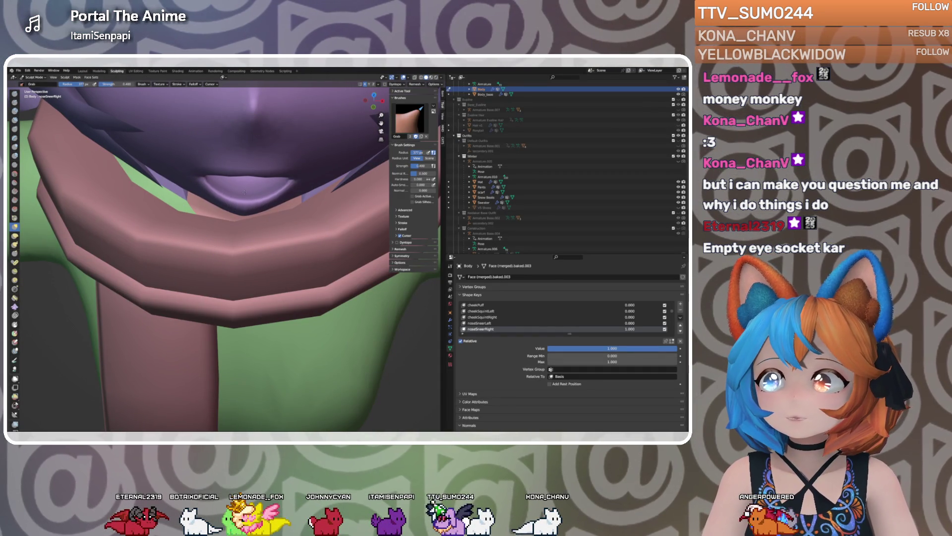
left_click(83, 71)
mouse_move(233, 168)
middle_mouse_down()
mouse_move(208, 168)
mouse_move(242, 169)
mouse_move(260, 187)
mouse_move(247, 170)
middle_mouse_up()
With noseSneerLeft active, sculpt the mouth and jaw slightly down-left, then return to Layout
left_click(496, 297)
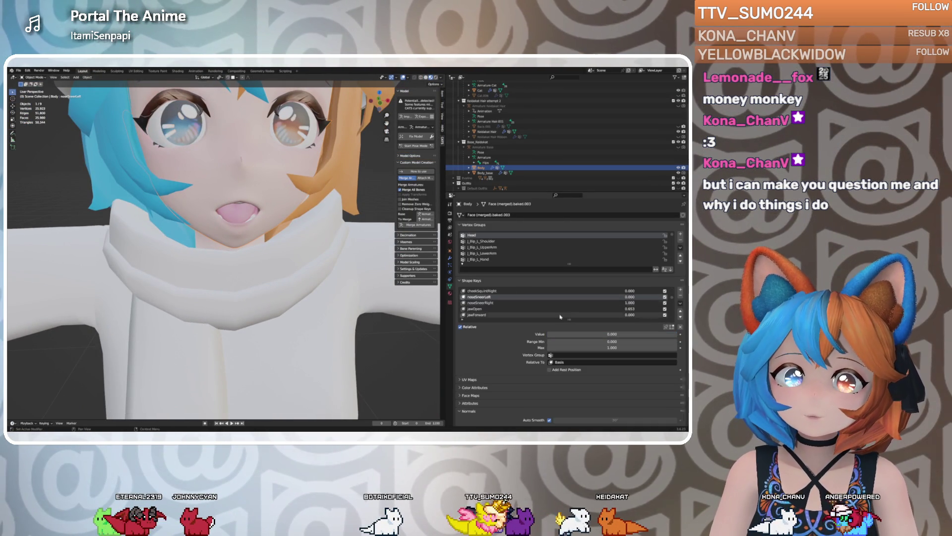
middle_click_drag(77, 167, 145, 198)
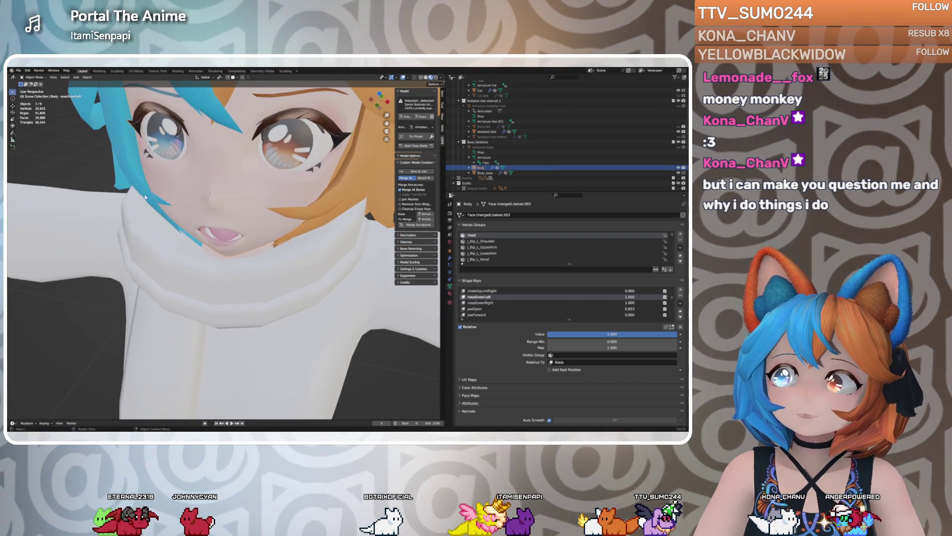
left_click(179, 72)
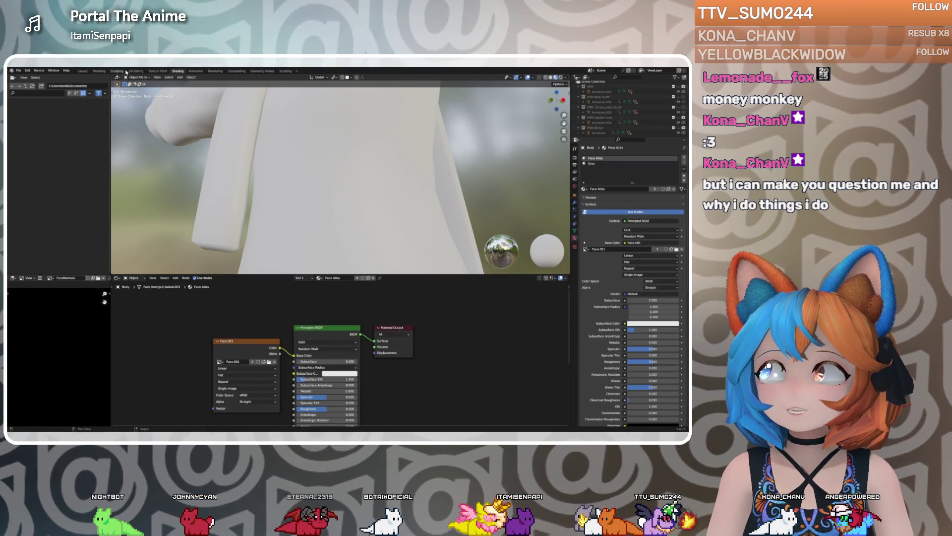
left_click(119, 71)
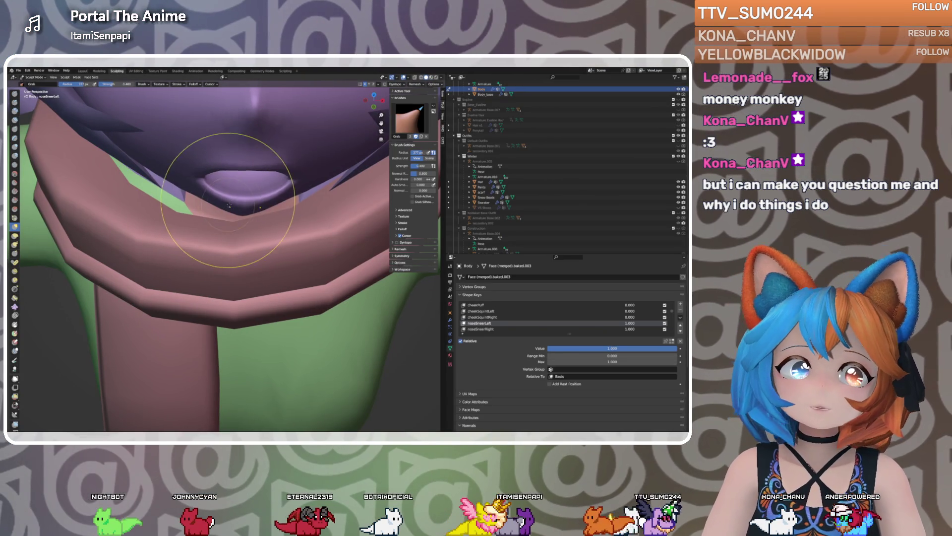
middle_click_drag(263, 171, 248, 172)
left_click_drag(250, 176, 237, 187)
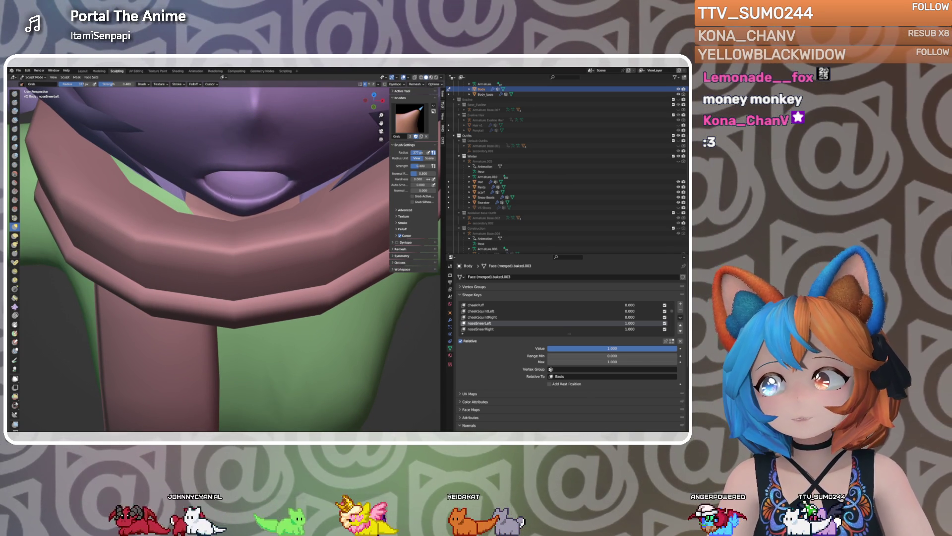
left_click(82, 71)
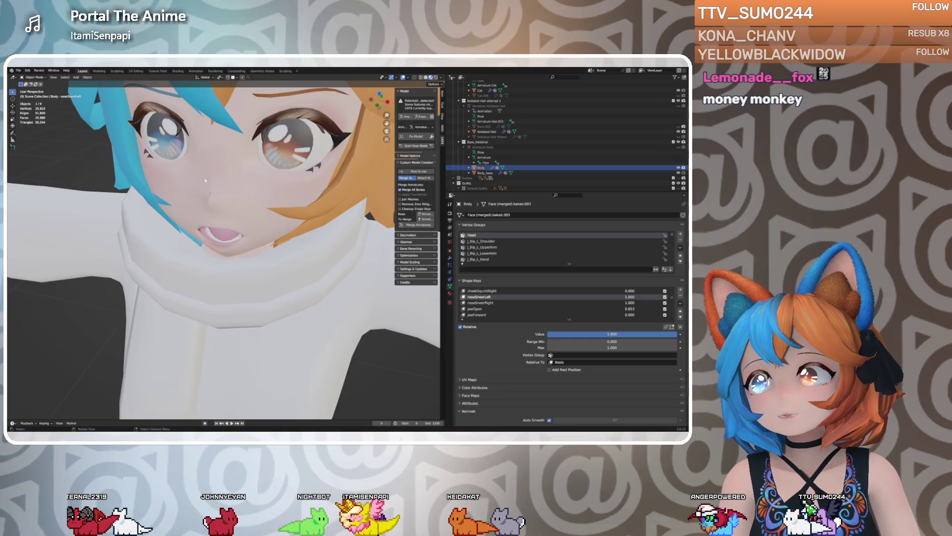
Set browDownLeft to about 0.9 and browDownRight to about 0.74
scroll(241, 175, "up", 3)
mouse_move(241, 175)
middle_mouse_down()
mouse_move(204, 177)
mouse_move(252, 180)
mouse_move(243, 184)
middle_mouse_up()
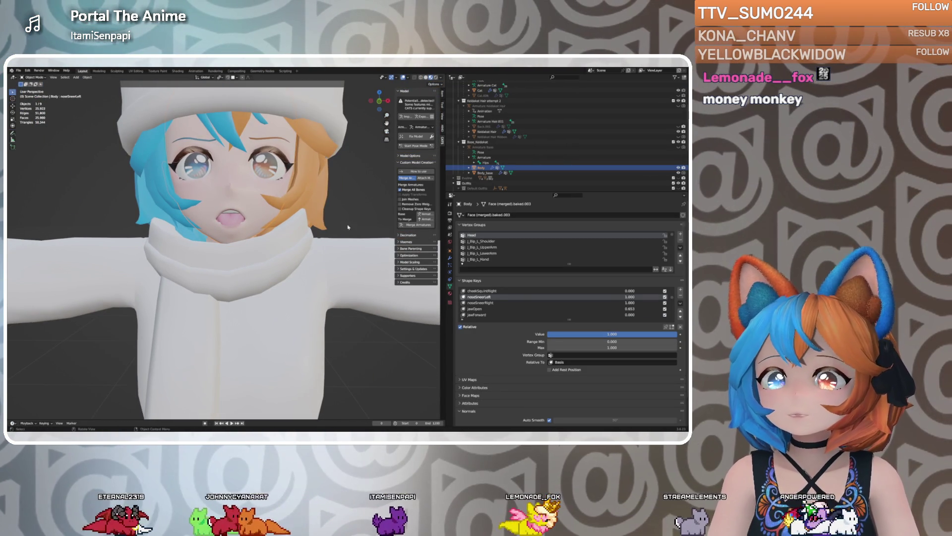
scroll(517, 297, "up", 5)
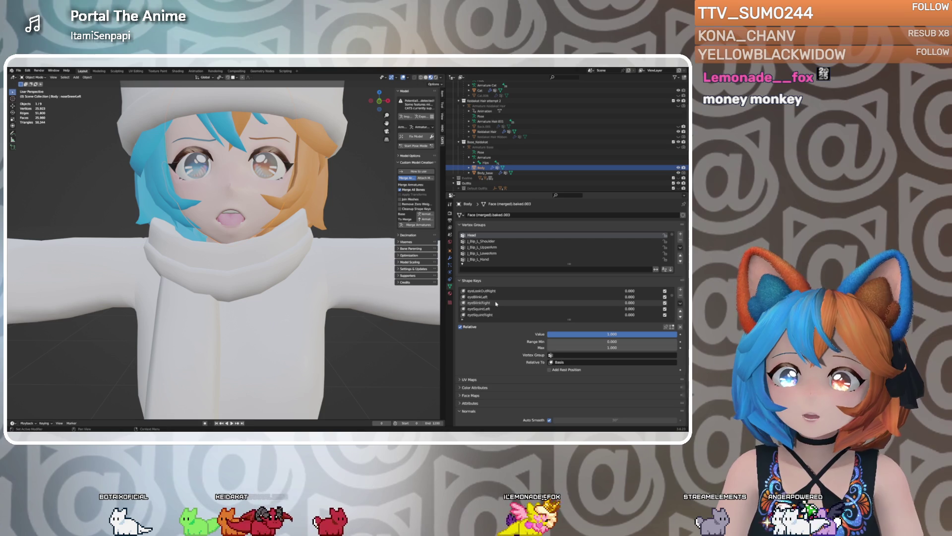
scroll(496, 304, "up", 4)
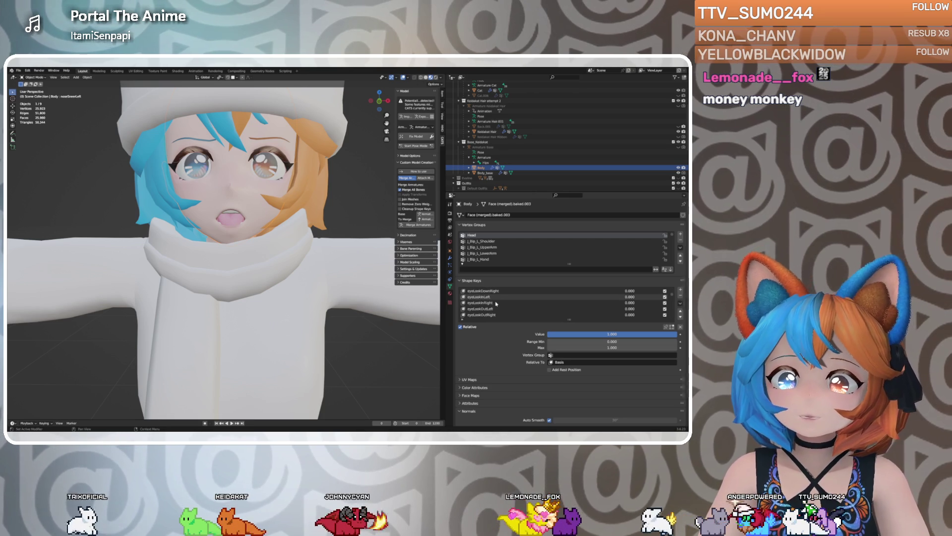
left_click(487, 302)
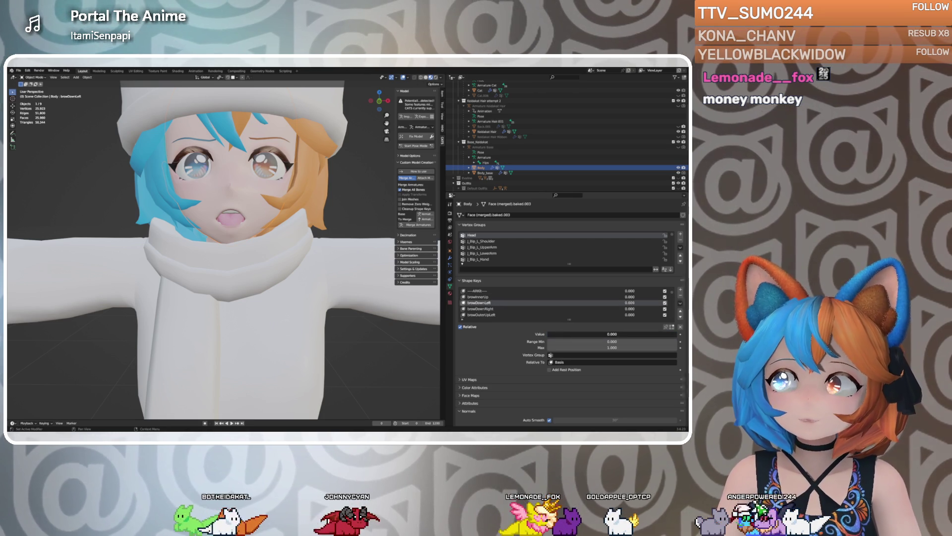
left_click_drag(550, 334, 664, 334)
left_click(481, 308)
left_click_drag(550, 333, 642, 334)
Close the mouth by setting jawOpen to 0, viewing from a three-quarter angle
mouse_move(368, 279)
middle_mouse_down()
mouse_move(218, 258)
mouse_move(258, 254)
middle_mouse_up()
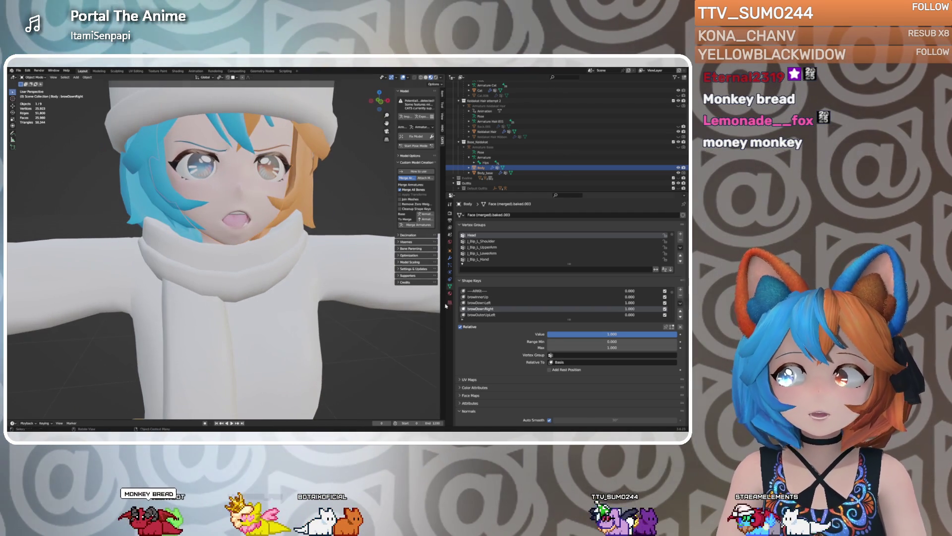
scroll(488, 307, "down", 4)
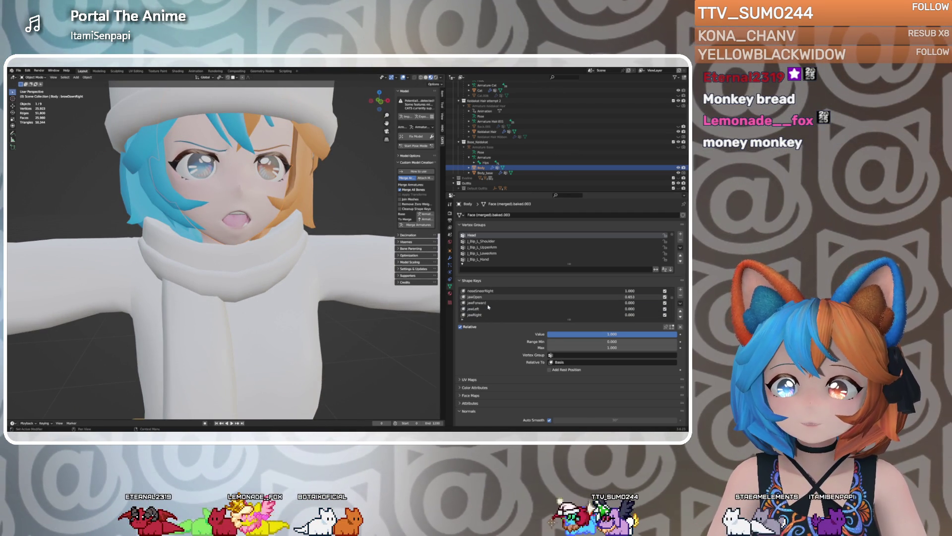
left_click(476, 297)
left_click_drag(590, 334, 548, 334)
mouse_move(218, 258)
middle_mouse_down()
mouse_move(277, 272)
mouse_move(295, 261)
middle_mouse_up()
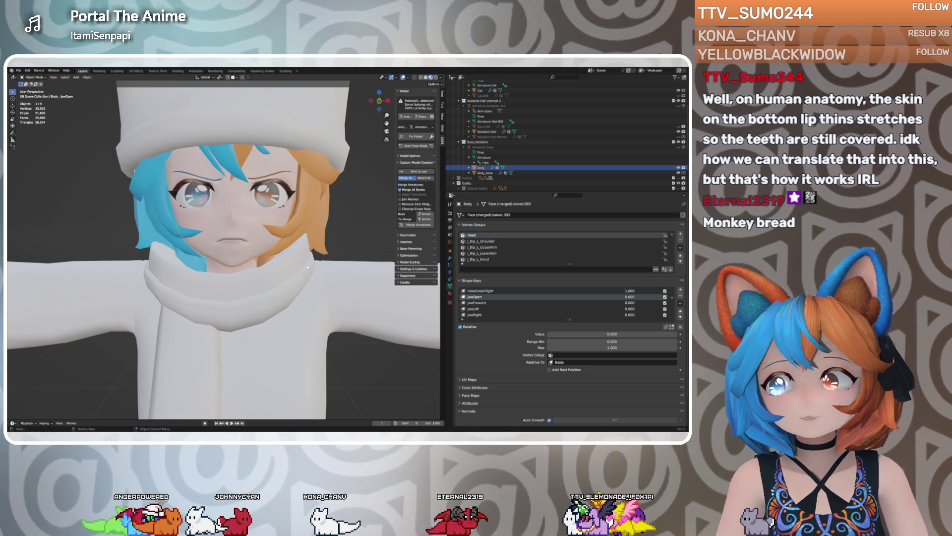
From a side profile, toggle noseSneerLeft and set noseSneerRight to full strength
middle_click_drag(264, 237, 242, 227)
scroll(256, 233, "up", 4)
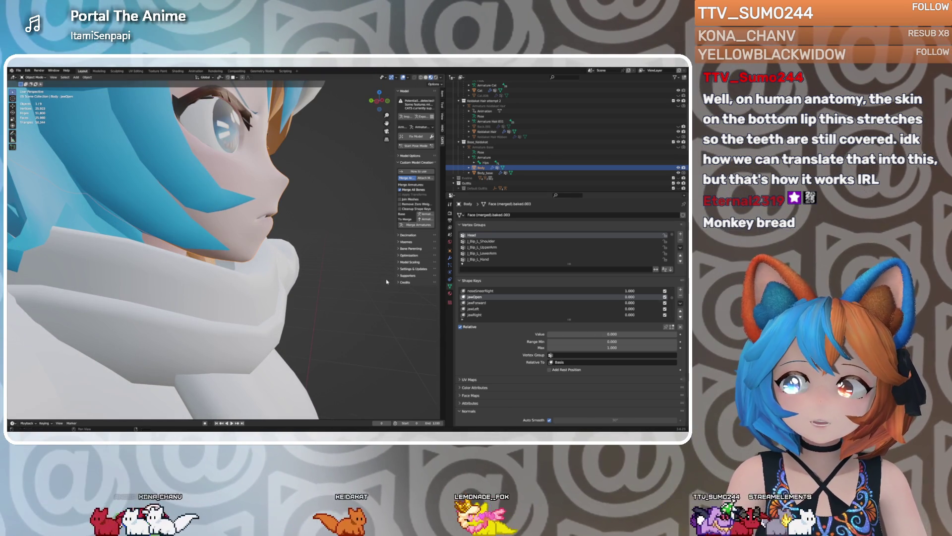
scroll(519, 310, "up", 3)
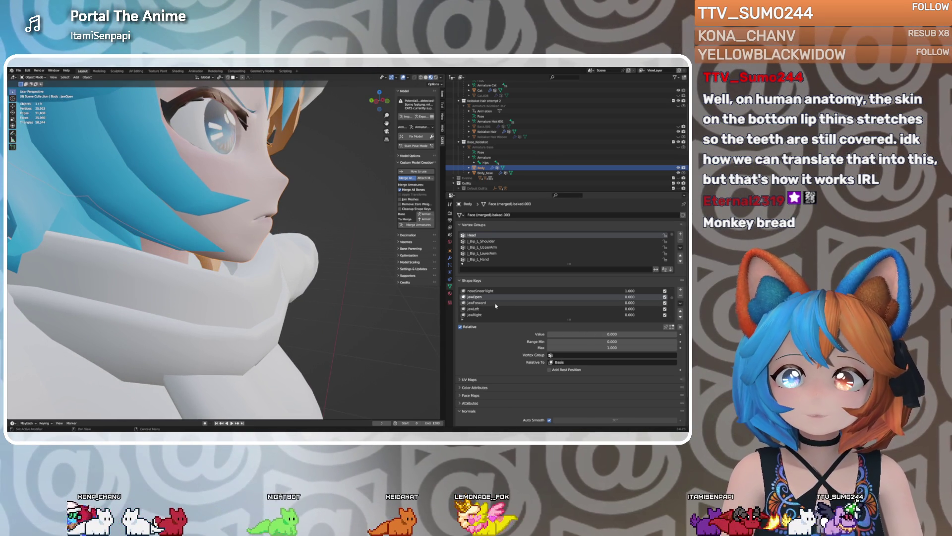
left_click(479, 302)
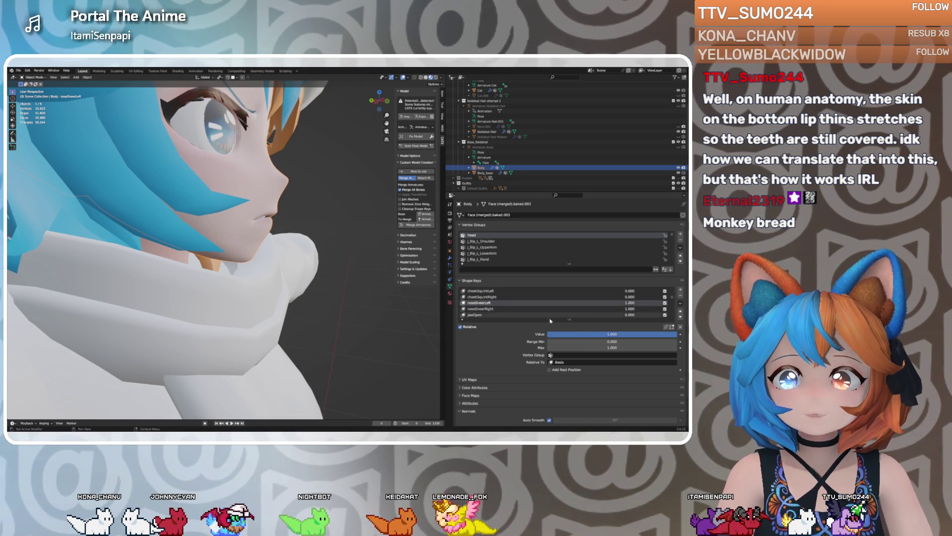
mouse_move(612, 334)
left_mouse_down()
mouse_move(551, 334)
mouse_move(677, 333)
left_mouse_up()
left_click(506, 310)
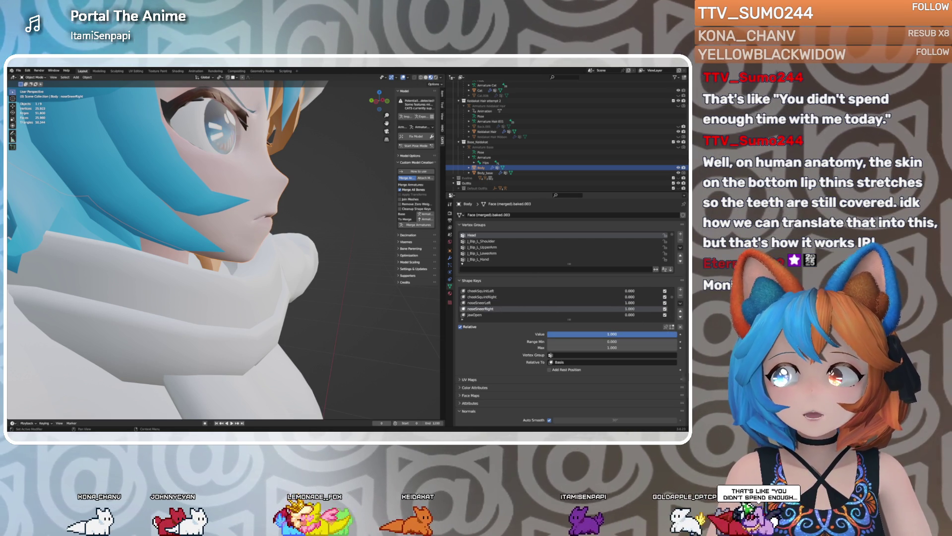
middle_click_drag(248, 277, 390, 270)
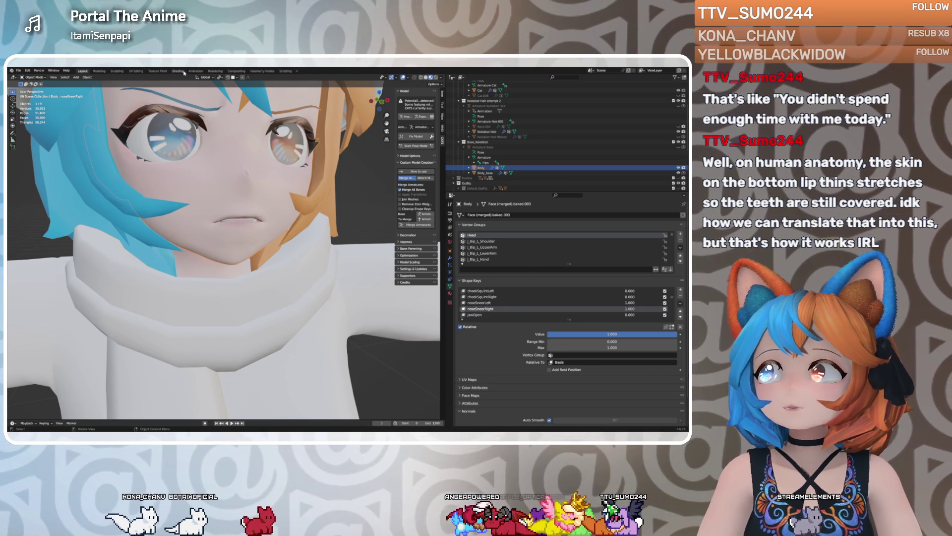
In Sculpting, switch to the smoothing brush, then view the lips in Layout
left_click(117, 71)
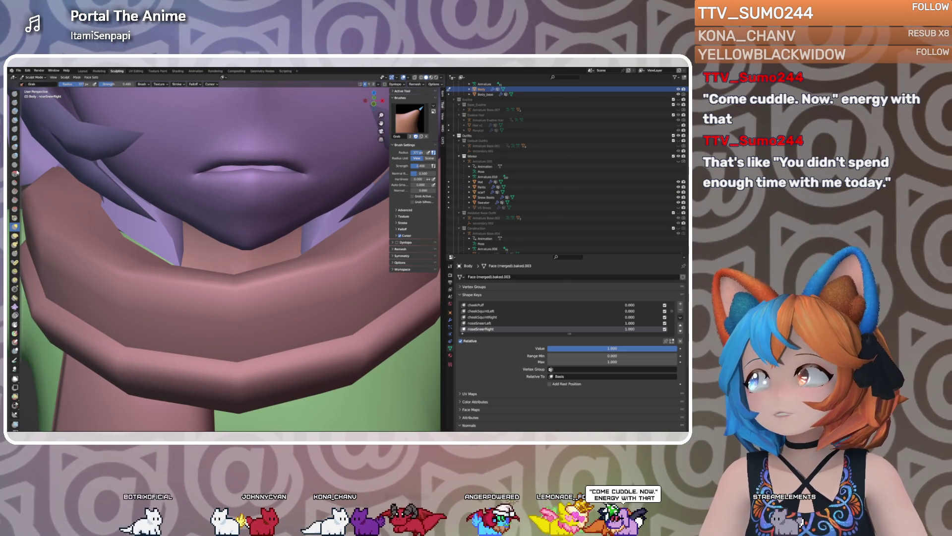
key("shift+s")
scroll(242, 179, "down", 2)
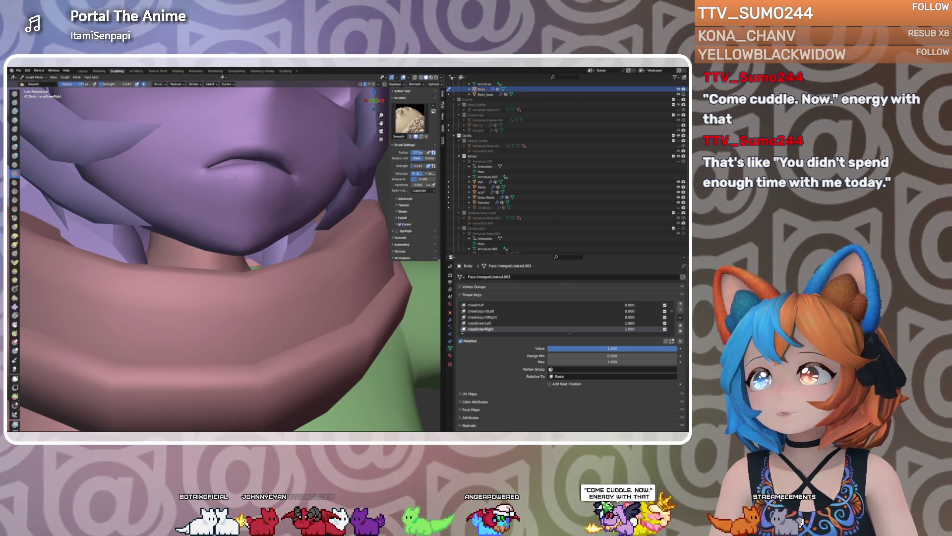
mouse_move(241, 178)
middle_mouse_down()
mouse_move(208, 149)
mouse_move(188, 158)
mouse_move(129, 124)
mouse_move(86, 87)
middle_mouse_up()
left_click(82, 71)
middle_click_drag(223, 208, 280, 200)
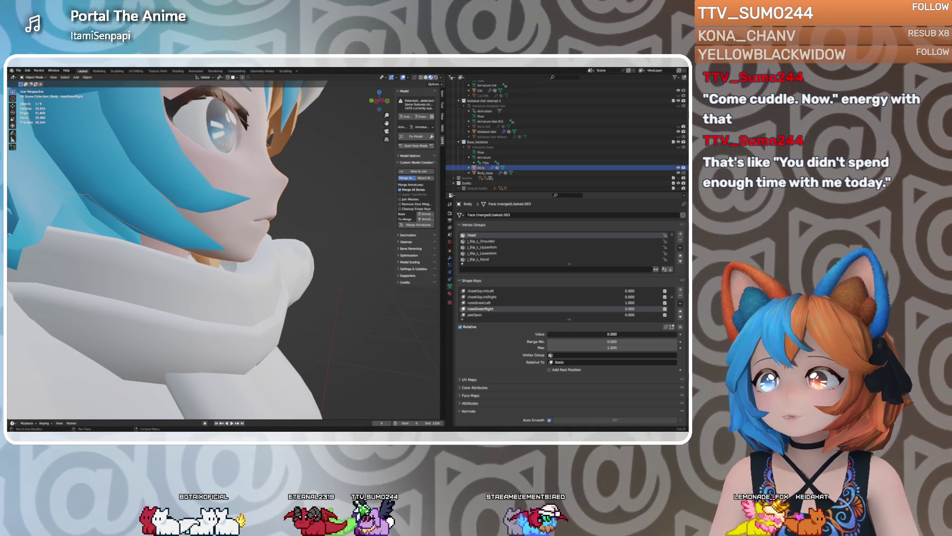
Test noseSneerRight strength and set the sculpt brush to Inflate/Deflate
mouse_move(665, 334)
left_mouse_down()
mouse_move(548, 334)
mouse_move(675, 334)
left_mouse_up()
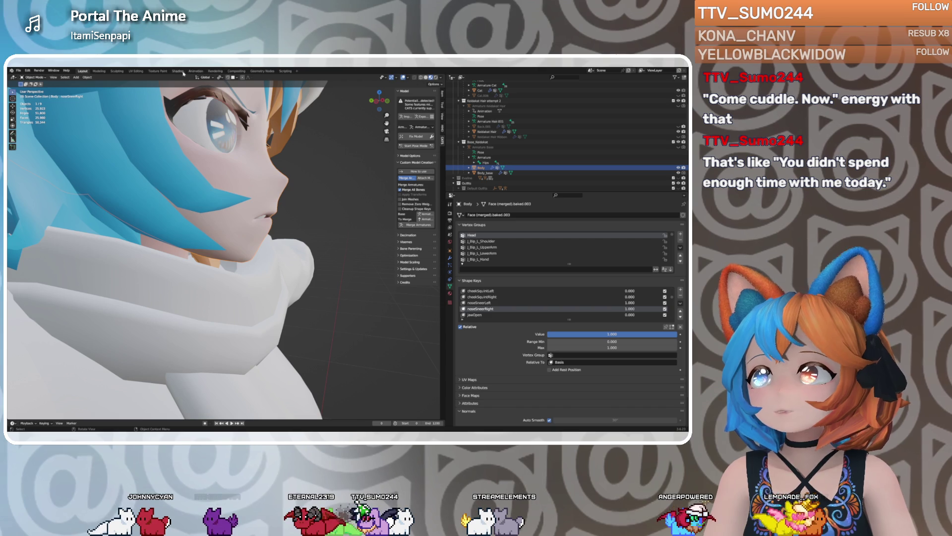
left_click(117, 72)
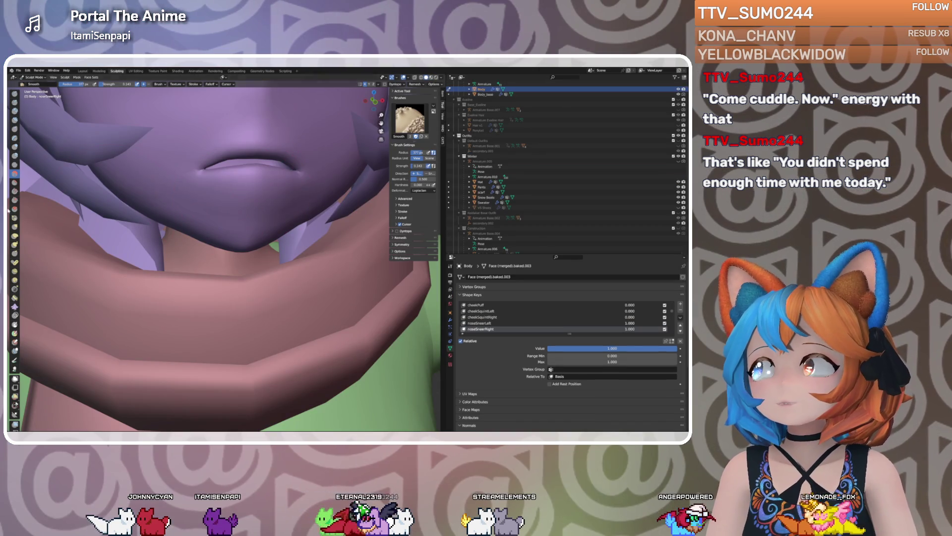
left_click(15, 147)
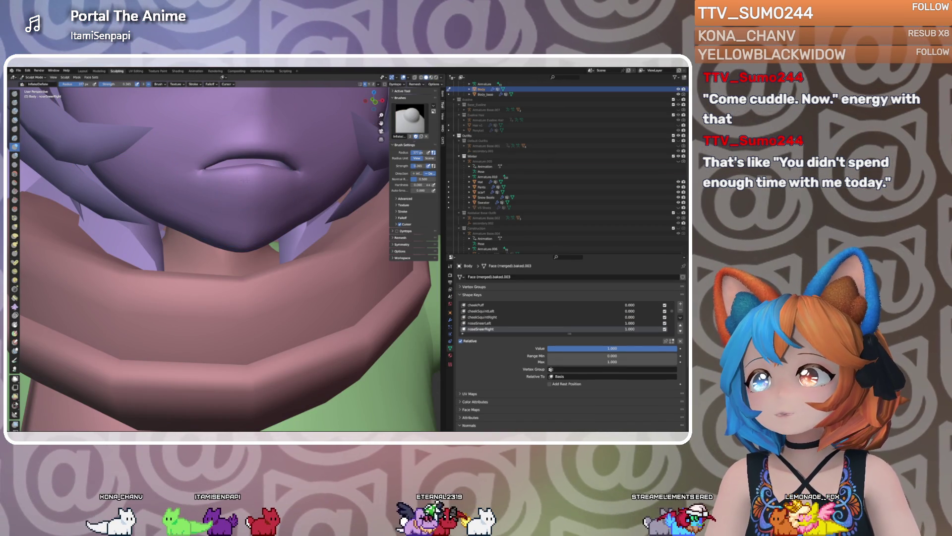
middle_click_drag(207, 182, 227, 157)
left_click(84, 72)
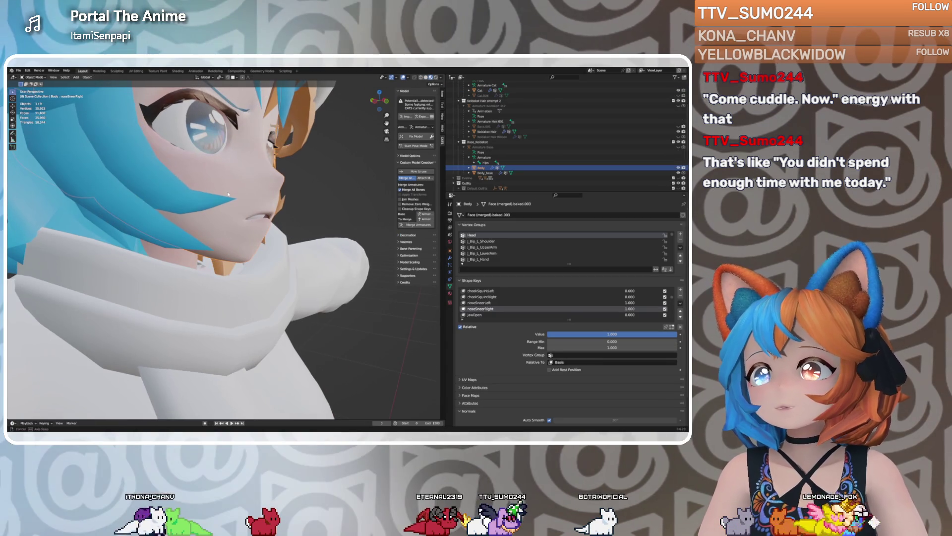
Sweep noseSneerRight between zero and full to check the mouth, then enter Edit Mode
mouse_move(612, 334)
left_mouse_down()
mouse_move(602, 334)
mouse_move(627, 334)
left_mouse_up()
middle_click_drag(307, 288, 376, 304)
mouse_move(612, 335)
left_mouse_down()
mouse_move(584, 335)
mouse_move(673, 335)
mouse_move(548, 334)
mouse_move(677, 334)
left_mouse_up()
scroll(355, 293, "up", 5)
middle_click_drag(355, 293, 342, 263)
mouse_move(578, 337)
left_mouse_down()
mouse_move(562, 334)
mouse_move(677, 334)
mouse_move(548, 335)
mouse_move(677, 334)
left_mouse_up()
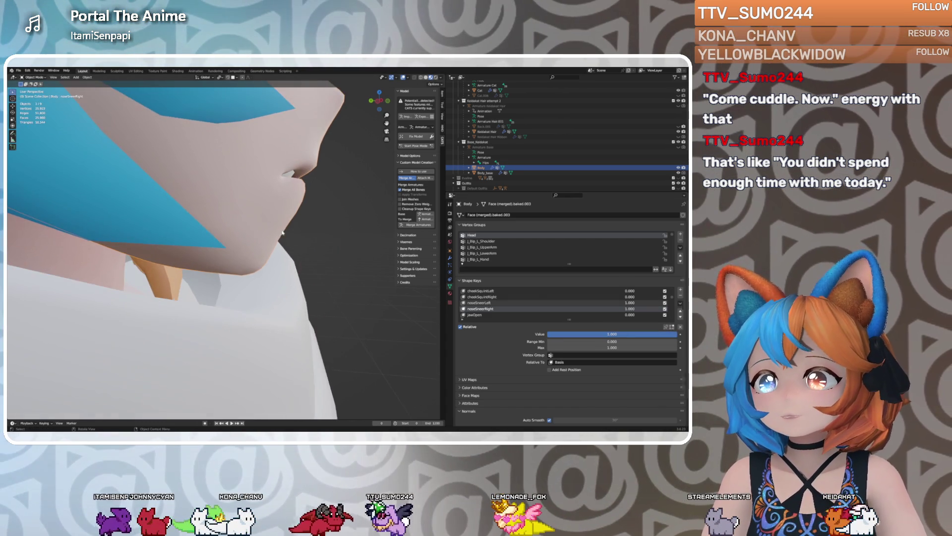
key("Tab")
middle_click_drag(266, 224, 222, 221)
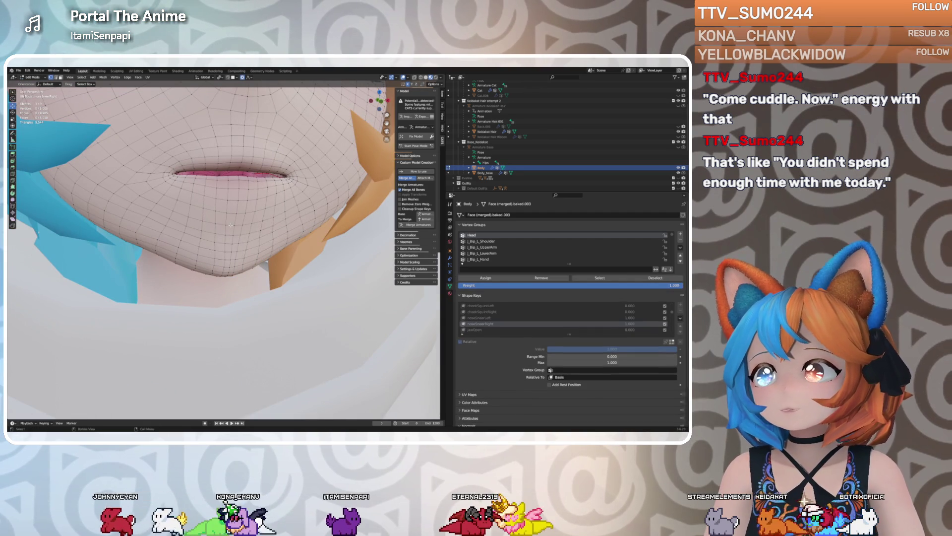
Grow the mouth-corner selection and run Vertex > Blend from Shape with Basis as source
mouse_move(245, 239)
middle_mouse_down()
mouse_move(308, 234)
mouse_move(240, 232)
mouse_move(307, 234)
mouse_move(270, 232)
middle_mouse_up()
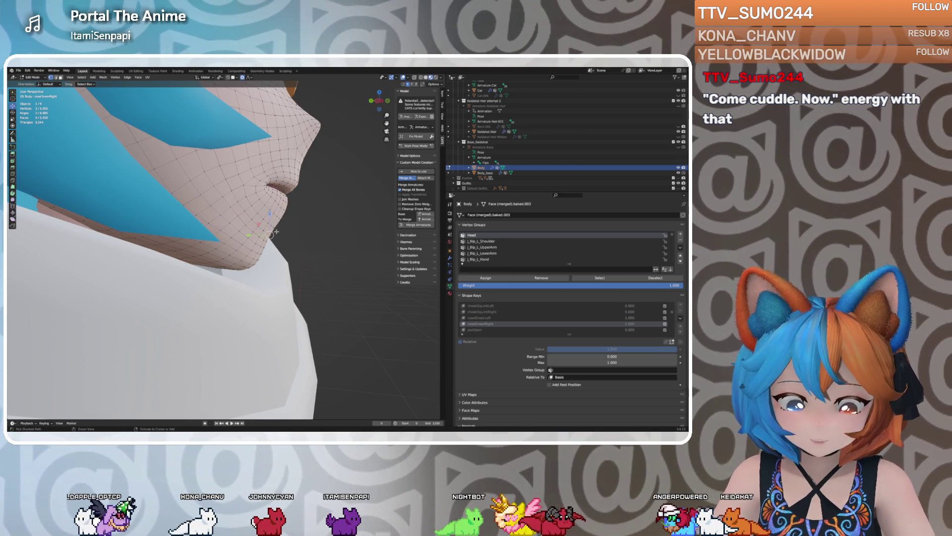
key("ctrl+KP_Add")
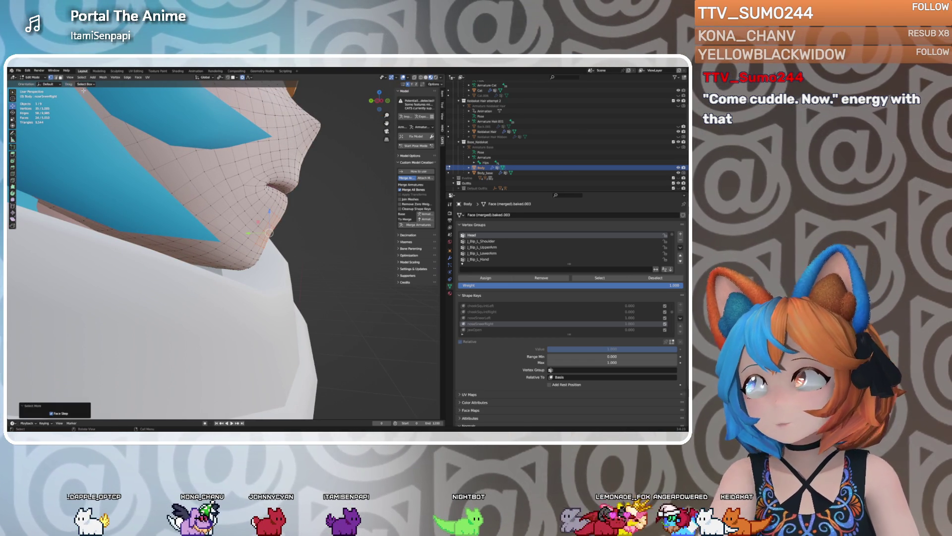
left_click(109, 77)
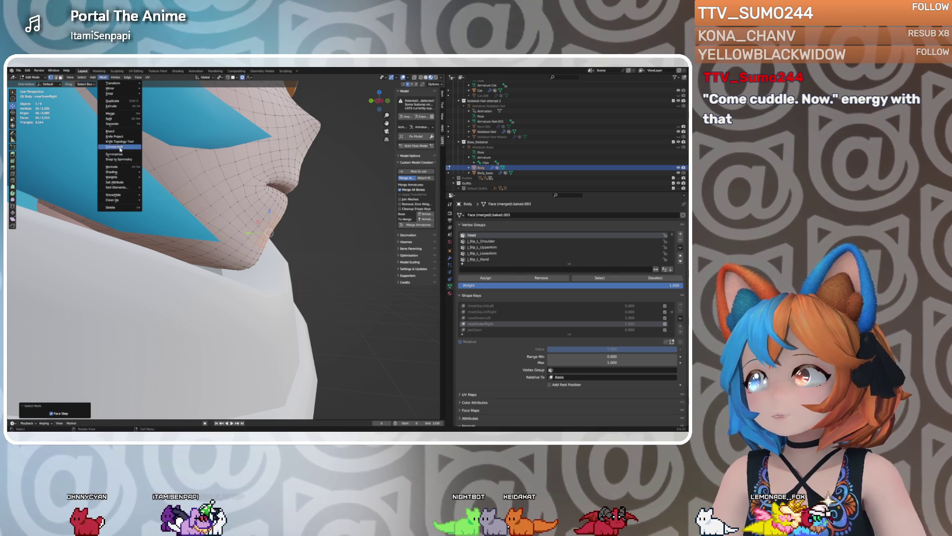
left_click(115, 76)
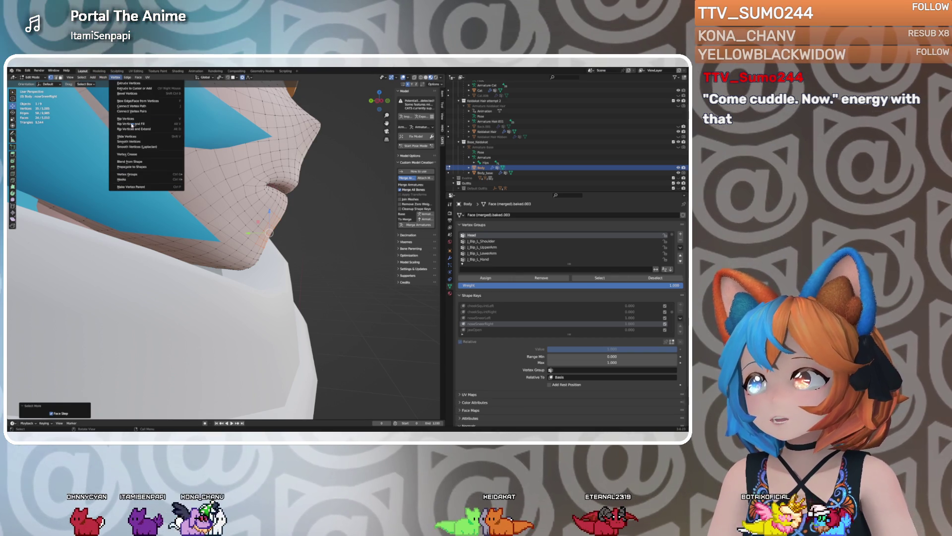
left_click(132, 161)
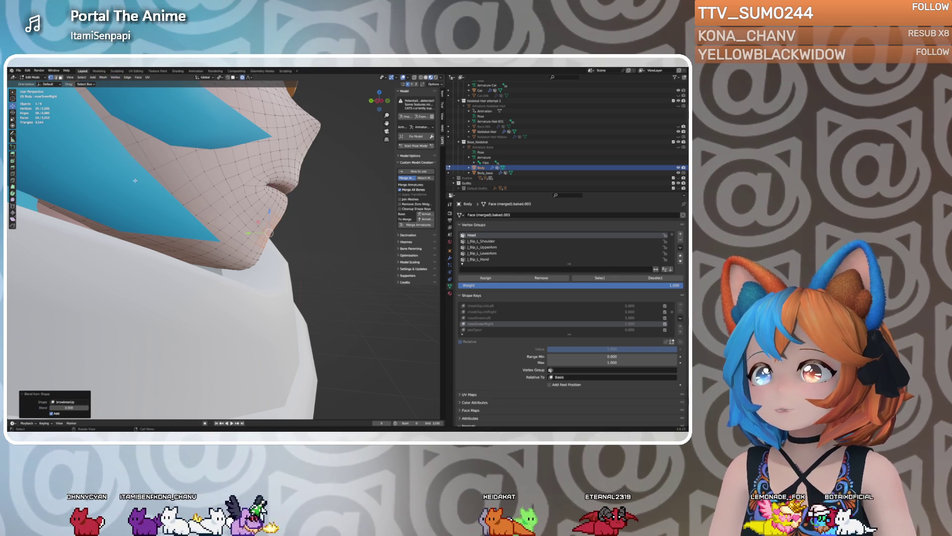
left_click(59, 404)
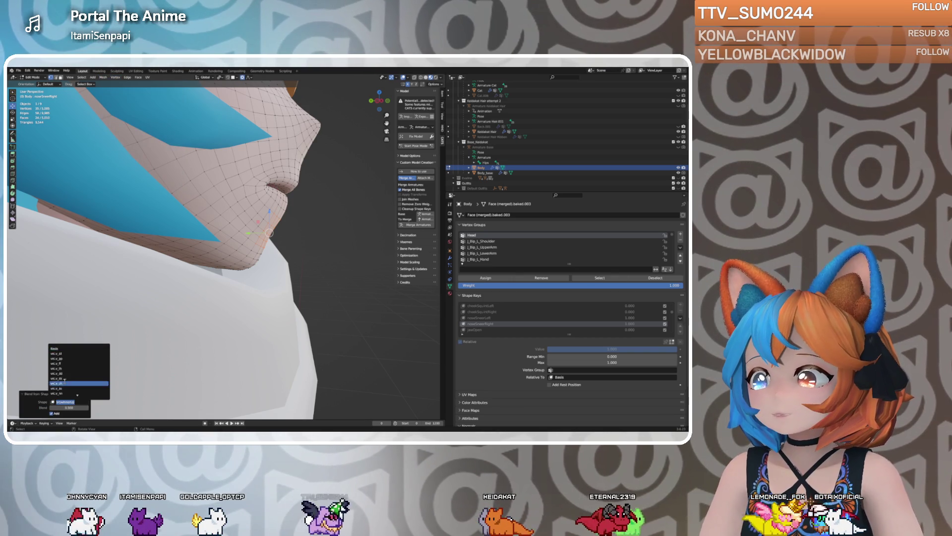
left_click(56, 348)
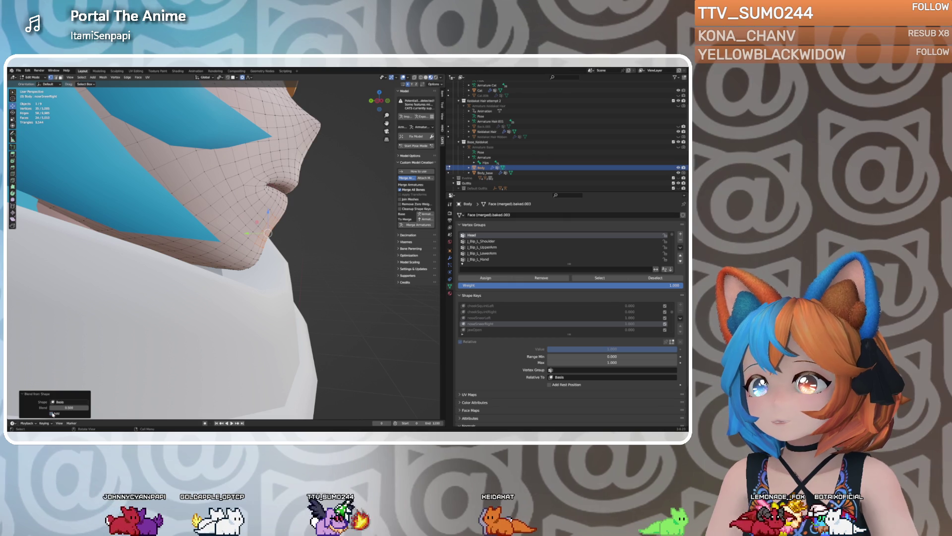
Set the blend amount to 1.000, then undo and redo it to compare the mouth
left_click_drag(63, 407, 45, 407)
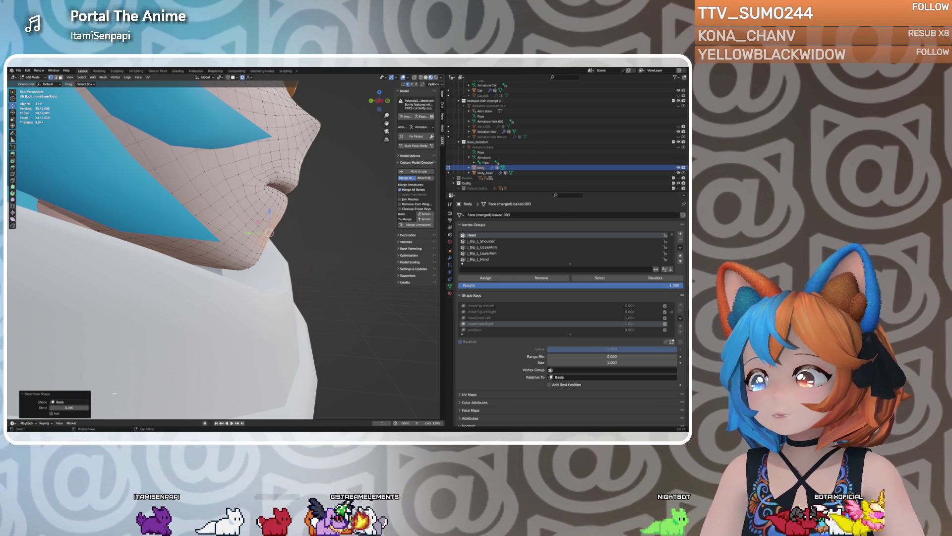
left_click(86, 407)
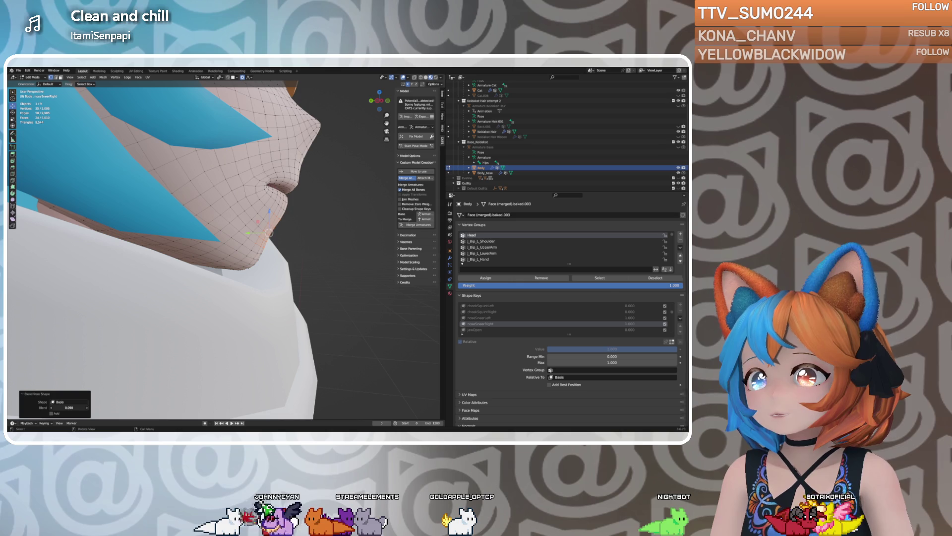
mouse_move(214, 350)
middle_mouse_down()
mouse_move(308, 365)
mouse_move(116, 384)
middle_mouse_up()
left_click_drag(77, 405, 81, 405)
left_click(70, 407)
type("1")
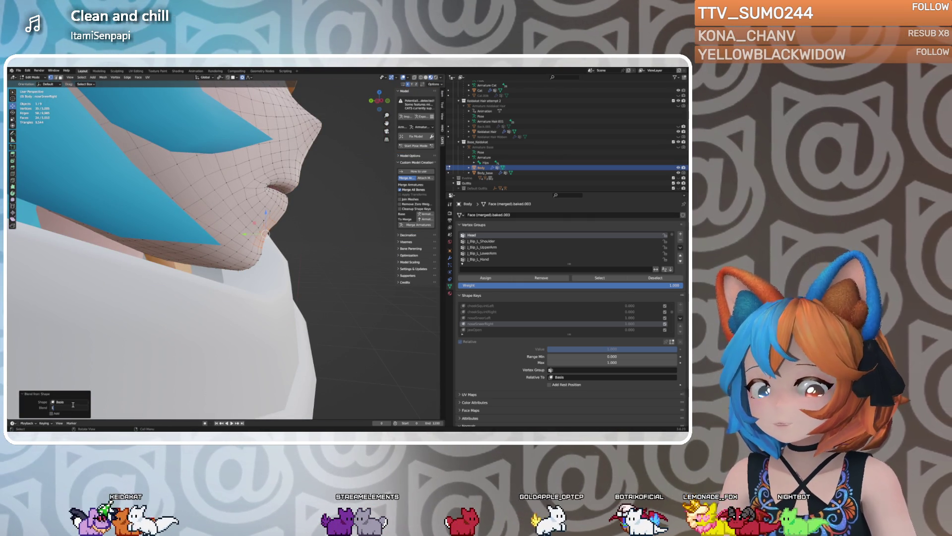
key("Return")
middle_click_drag(124, 322, 28, 191)
key("ctrl+z")
key("ctrl+shift+z")
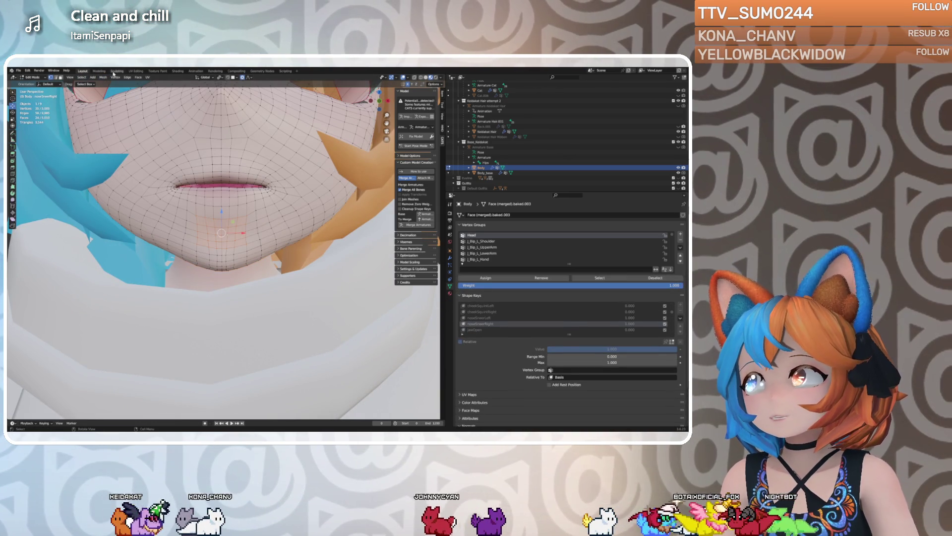
Enter Sculpting with the Smooth brush, then return to the textured object view
left_click(117, 71)
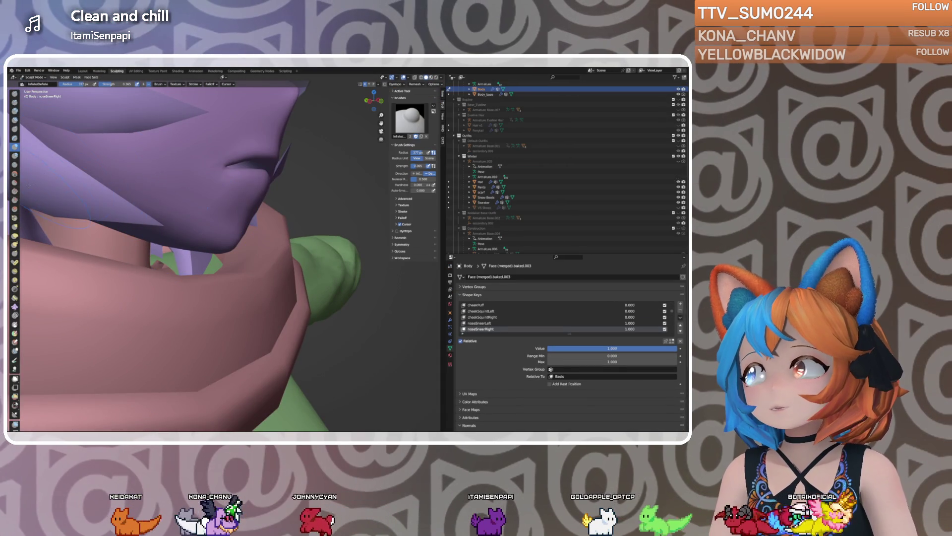
key("s")
mouse_move(212, 210)
middle_mouse_down()
mouse_move(233, 221)
mouse_move(188, 223)
middle_mouse_up()
key("ctrl+Page_Up")
key("ctrl+Page_Up")
Test noseSneerRight at about 0.2 and full strength, check noseSneerLeft, then set noseSneerRight to 0
mouse_move(665, 334)
left_mouse_down()
mouse_move(547, 333)
mouse_move(665, 334)
left_mouse_up()
middle_click_drag(348, 275, 223, 240)
left_click_drag(664, 333, 548, 333)
left_click(479, 303)
left_click(505, 309)
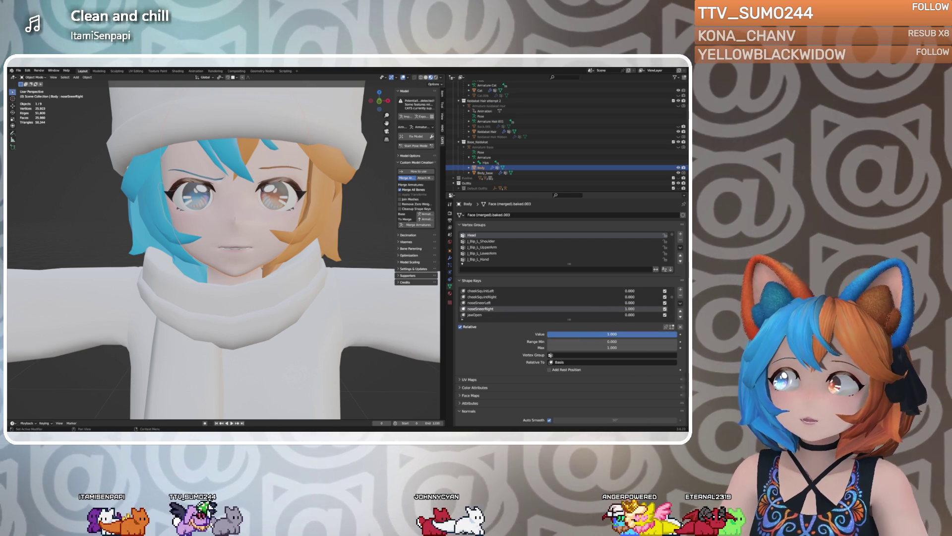
left_click_drag(664, 333, 548, 334)
middle_click_drag(248, 297, 297, 296)
scroll(496, 305, "up", 5)
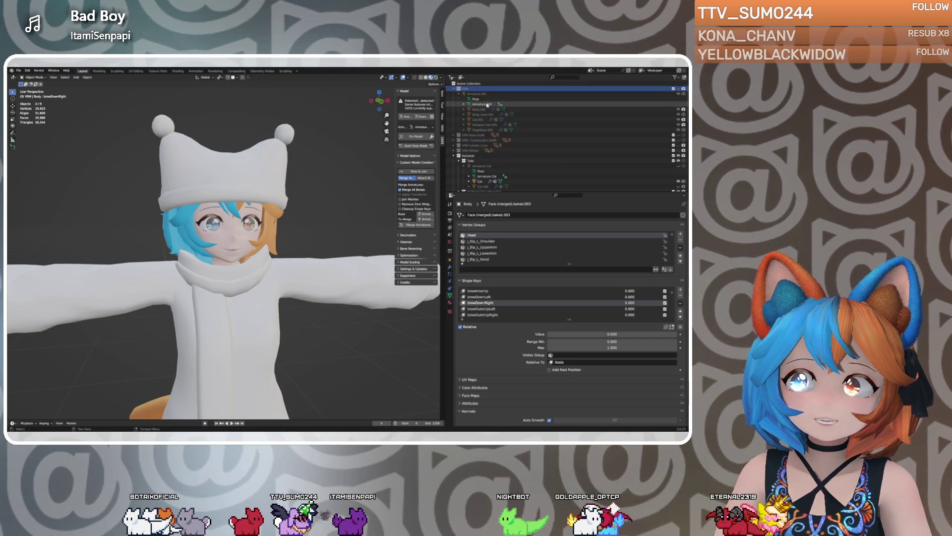
Select Armature.001, Body.001, then the Body mesh, and make browDownLeft the active shape key
left_click(477, 93)
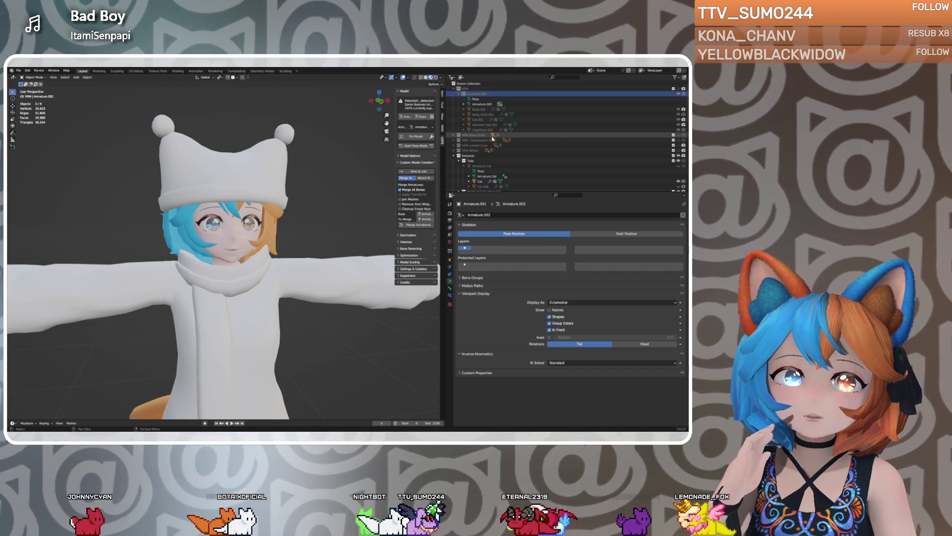
left_click(479, 110)
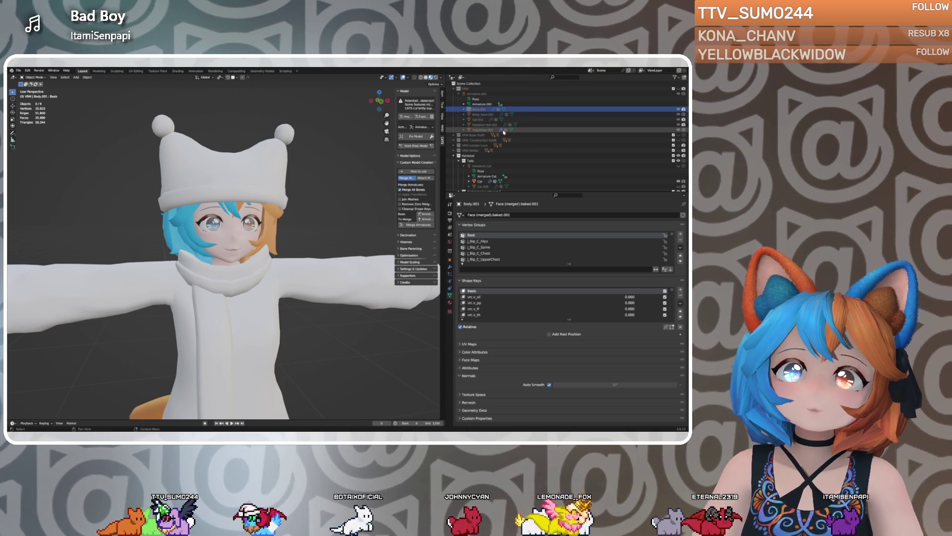
scroll(491, 144, "down", 5)
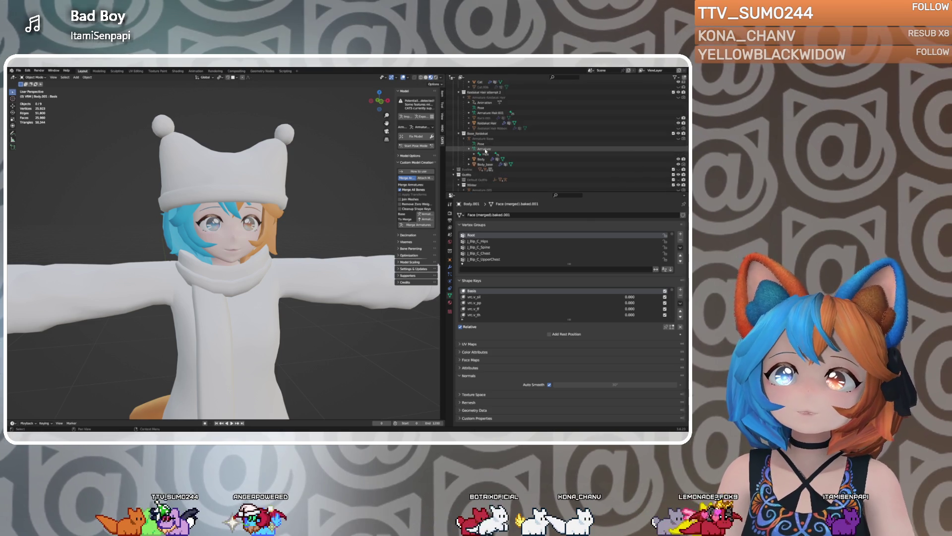
scroll(485, 151, "down", 3)
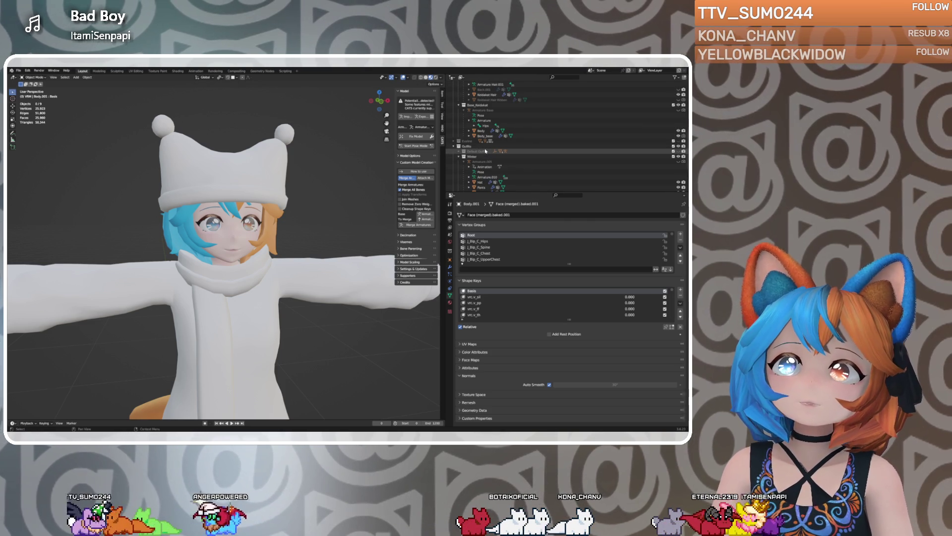
left_click(481, 131)
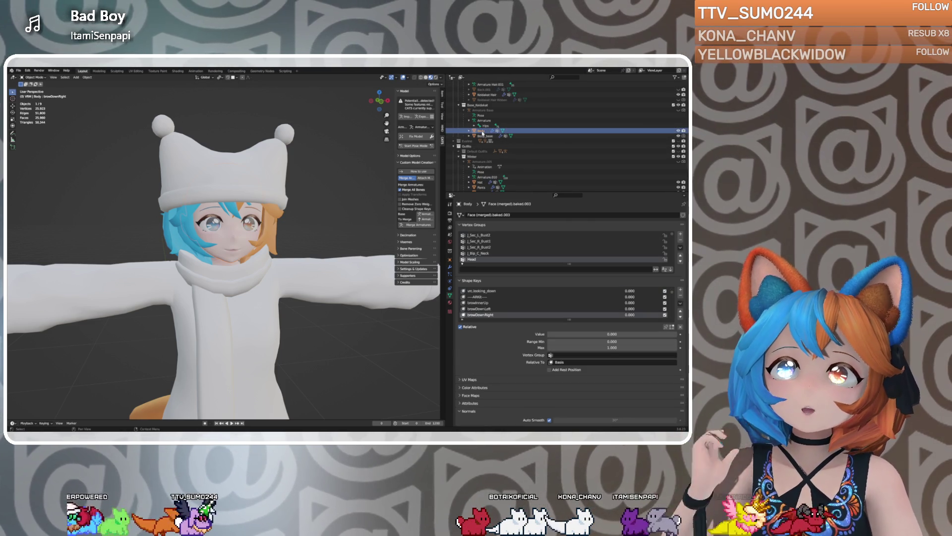
left_click(479, 308)
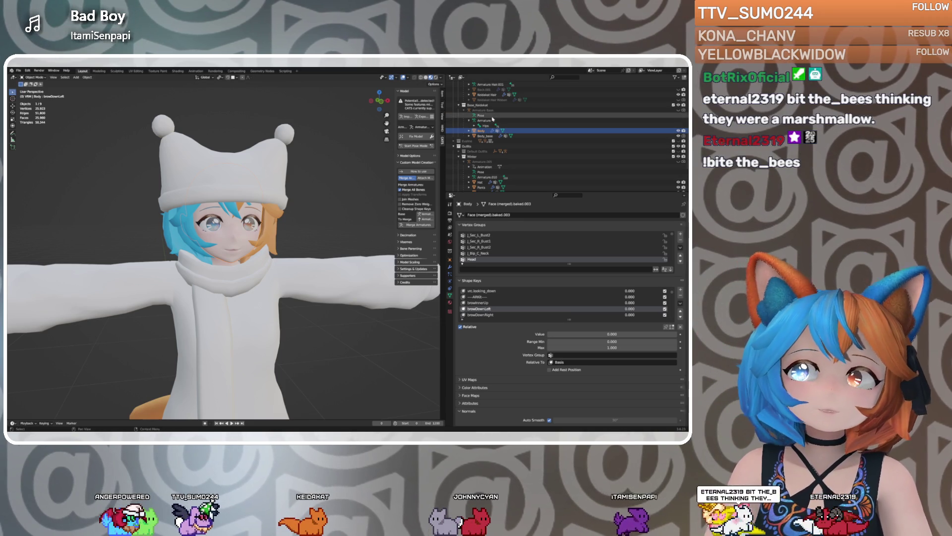
scroll(468, 130, "up", 6)
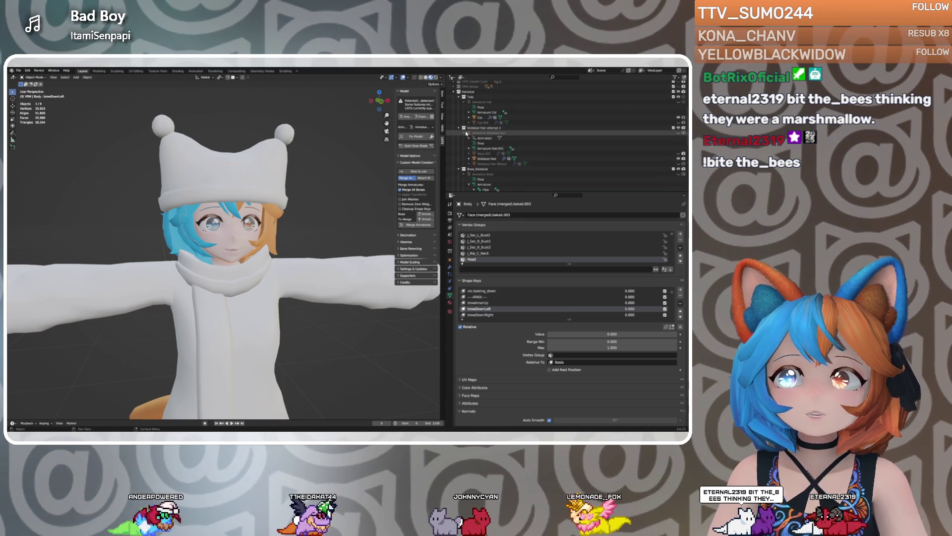
scroll(466, 133, "up", 3)
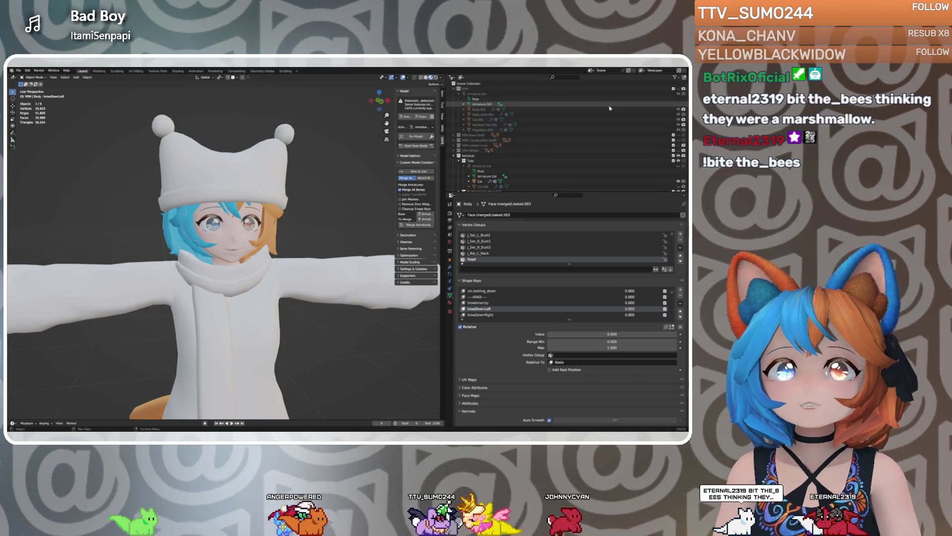
Cancel the move on the Armature.001 cat copy and delete the duplicate cat objects
left_click(673, 94)
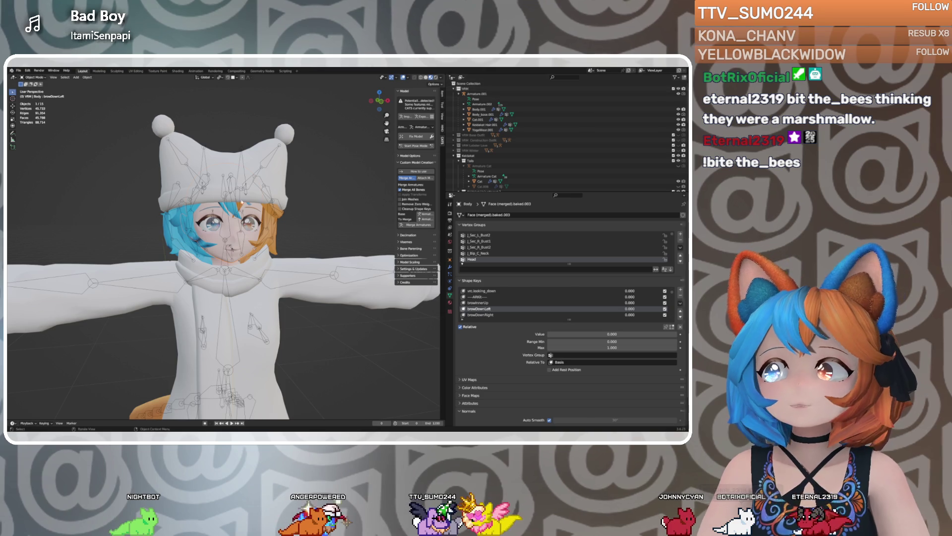
scroll(223, 248, "up", 2)
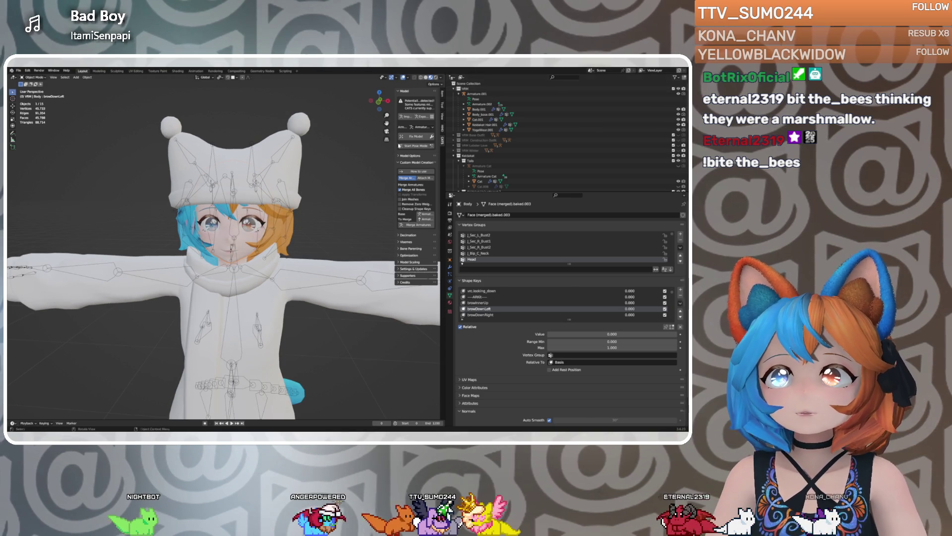
left_click(469, 89)
scroll(135, 172, "down", 4)
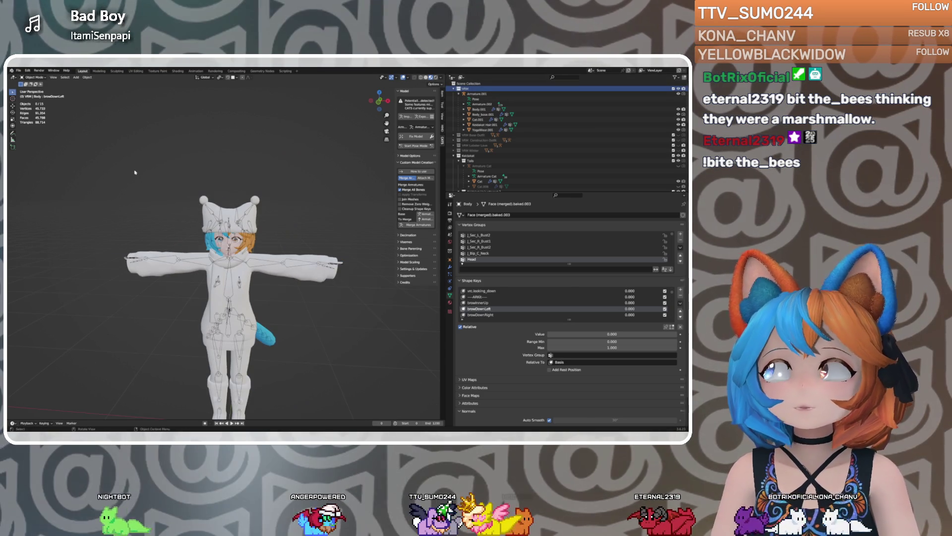
left_click(13, 106)
scroll(233, 277, "down", 3)
right_click(95, 198)
mouse_move(124, 199)
middle_mouse_down()
mouse_move(242, 254)
mouse_move(236, 240)
middle_mouse_up()
middle_click_drag(281, 215, 277, 221)
left_click(475, 94)
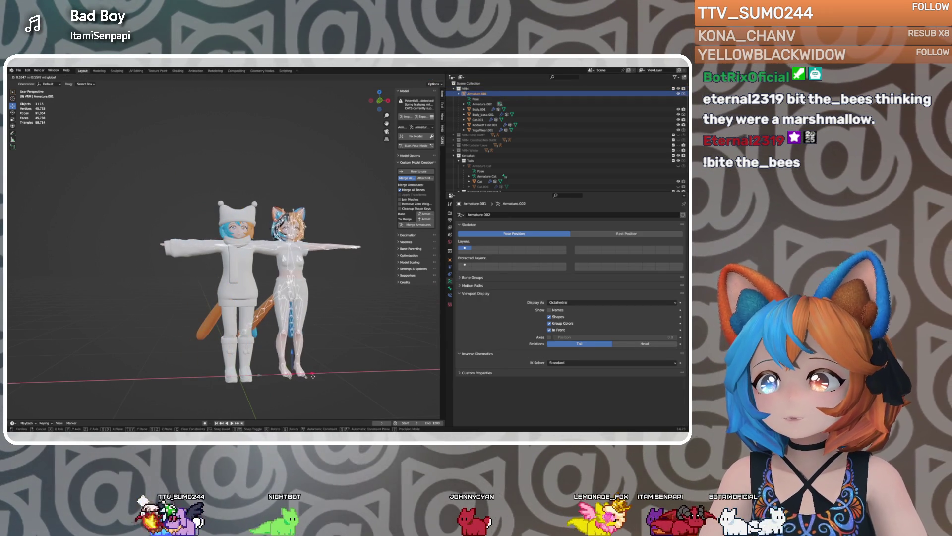
key("Escape")
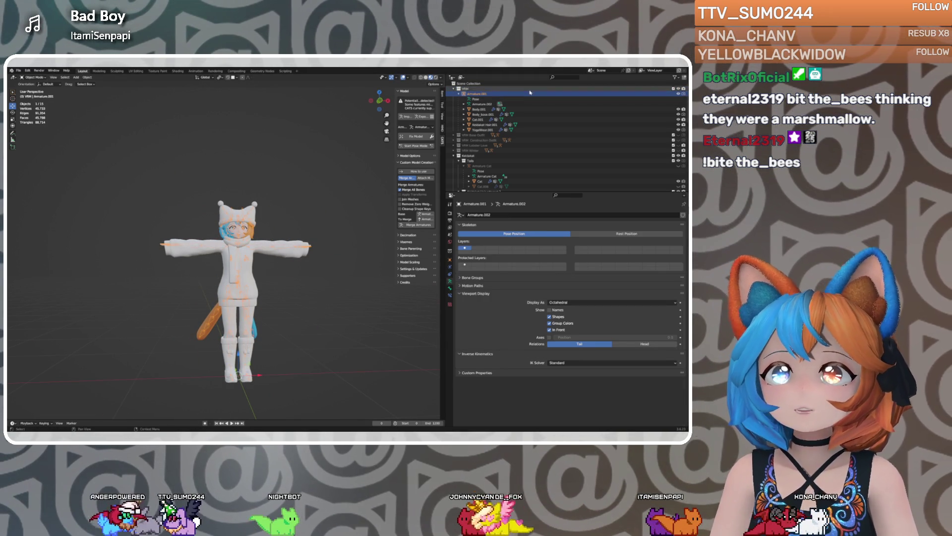
key("Delete")
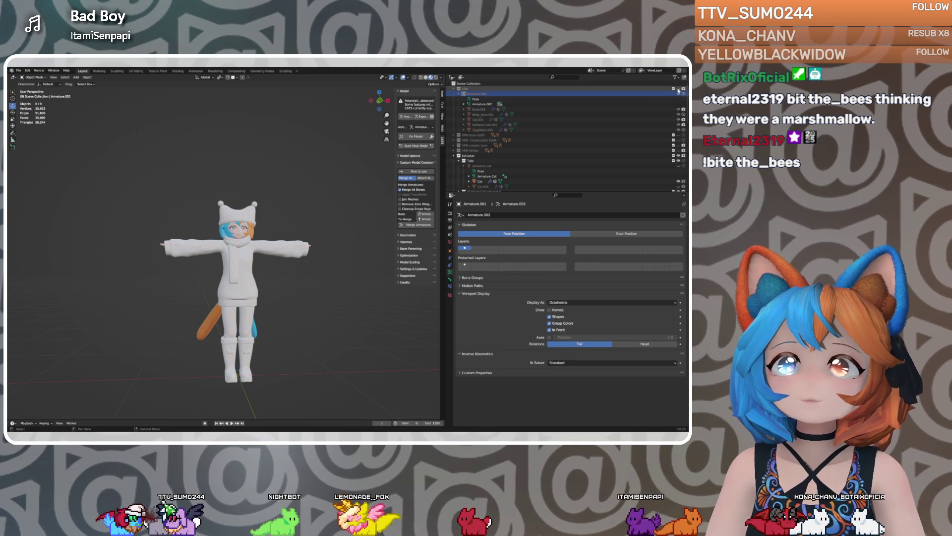
Unhide the VRM Base Outfit collection, select Armature.002 and start moving it along X
left_click(453, 88)
left_click(465, 94)
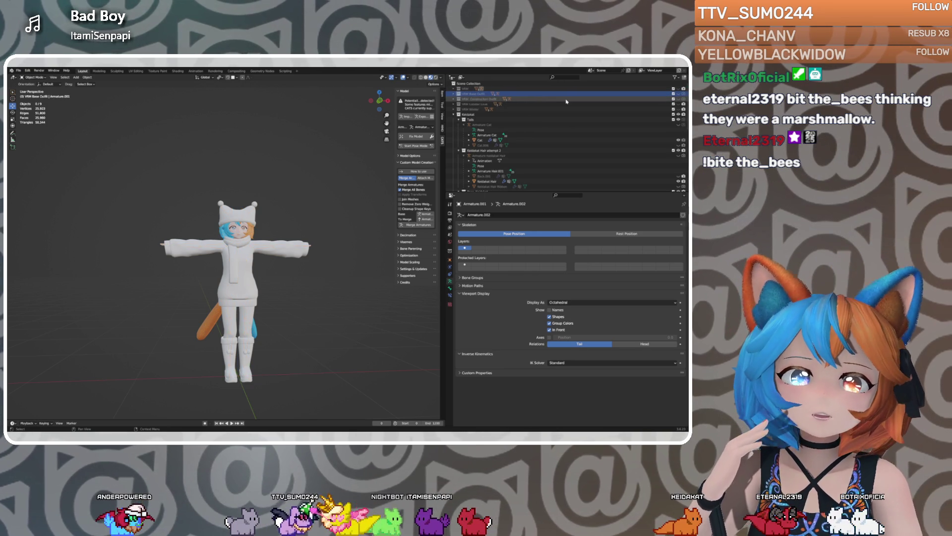
left_click(679, 93)
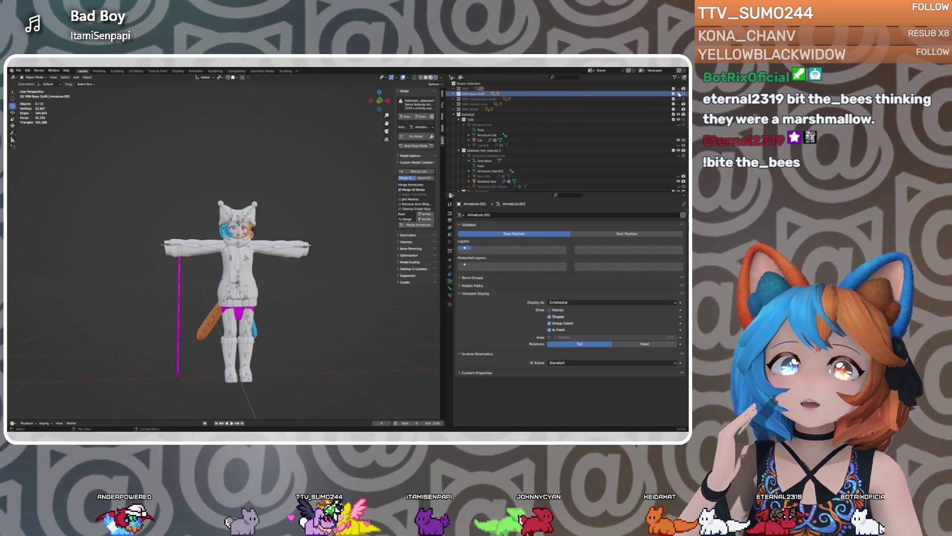
scroll(330, 191, "up", 3)
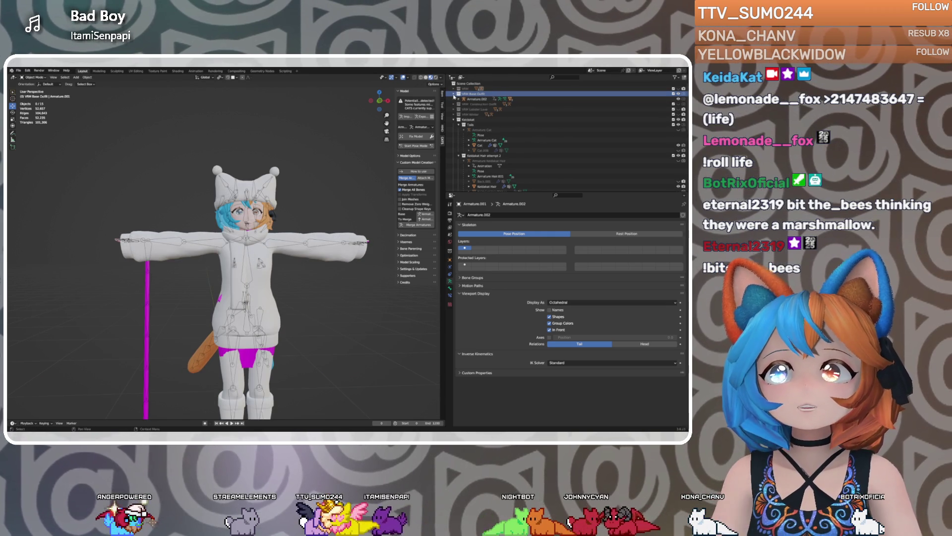
left_click(454, 95)
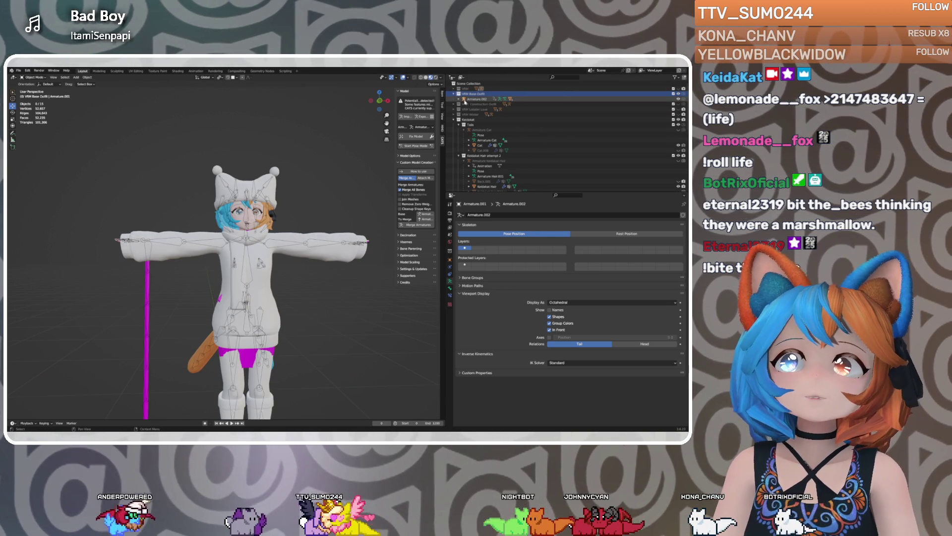
left_click(459, 99)
left_click(475, 99)
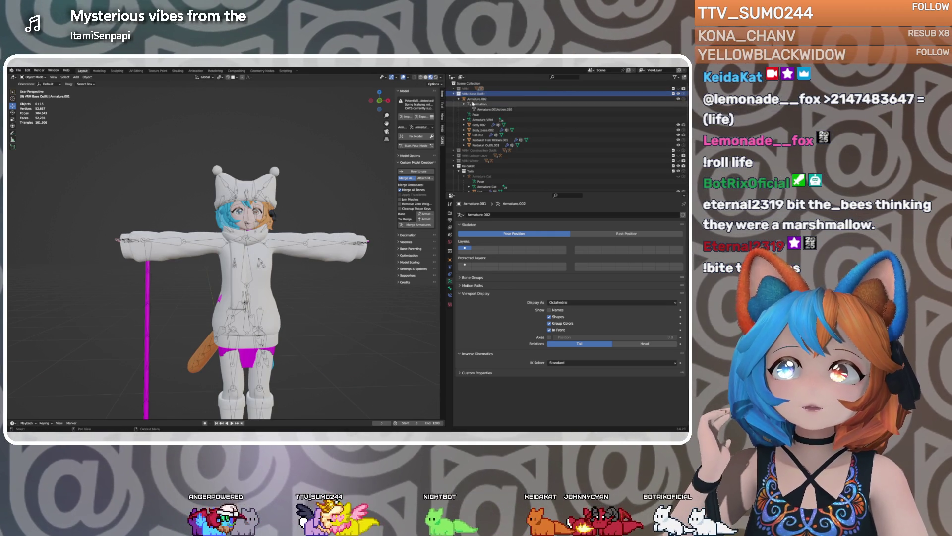
scroll(39, 156, "down", 3)
key("g")
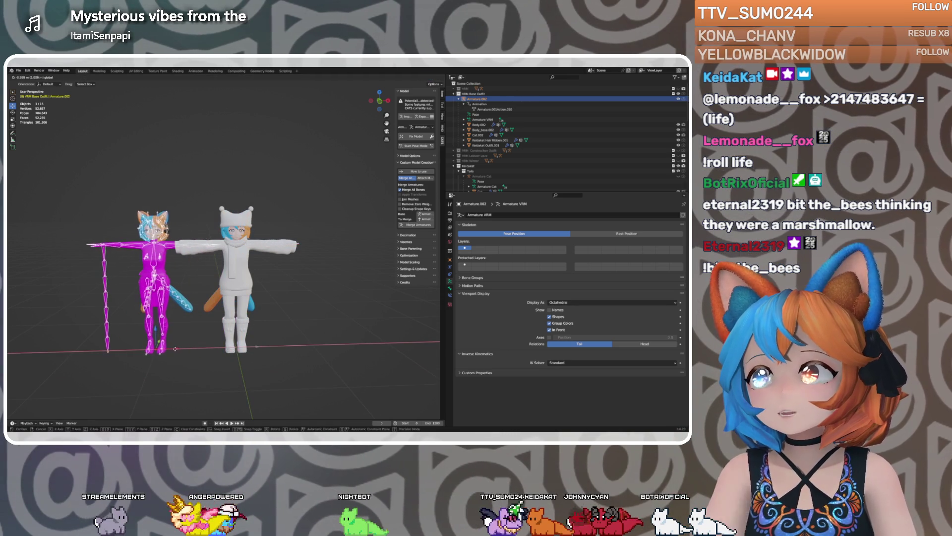
Confirm the base-outfit avatar about 1.07 m left of the winter model
left_click(155, 287)
scroll(156, 286, "up", 5)
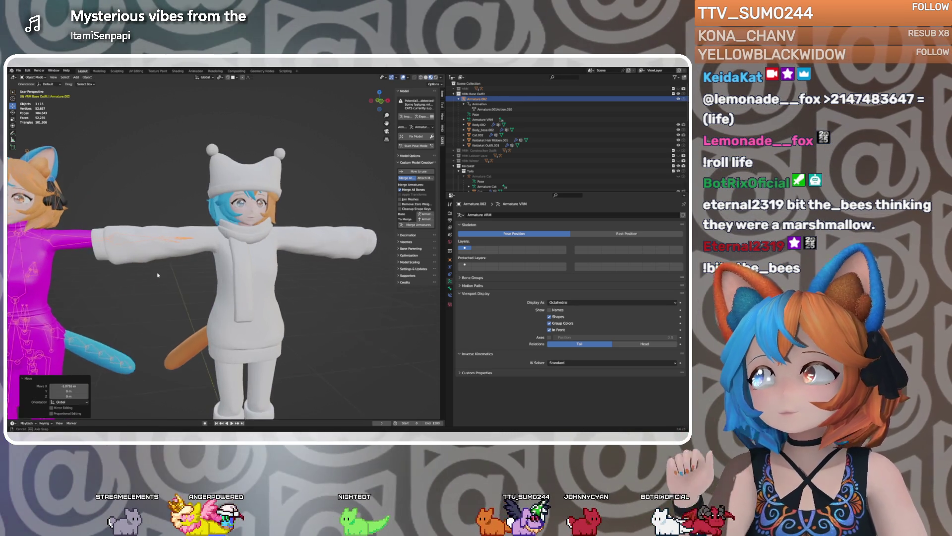
mouse_move(149, 274)
middle_mouse_down()
mouse_move(232, 277)
mouse_move(213, 275)
middle_mouse_up()
scroll(213, 275, "up", 3)
scroll(212, 275, "down", 3)
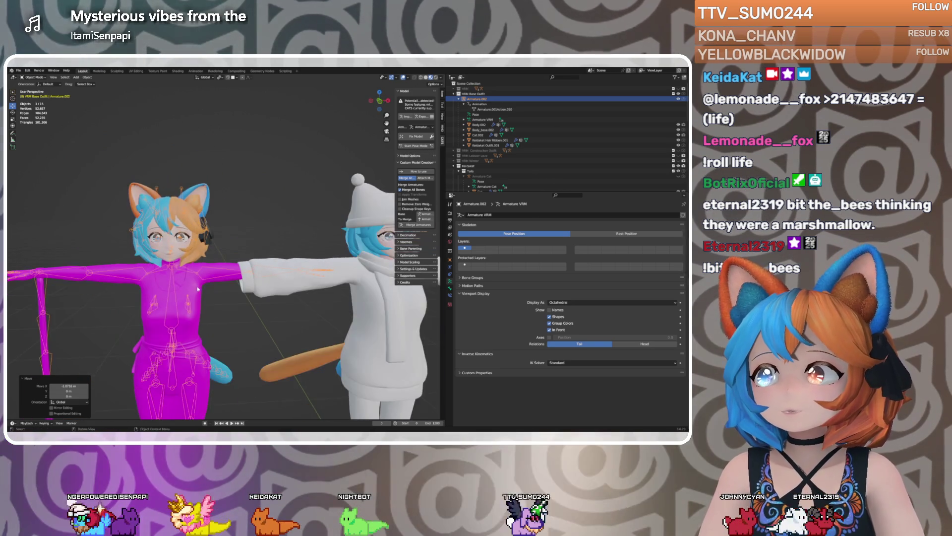
left_click(175, 248)
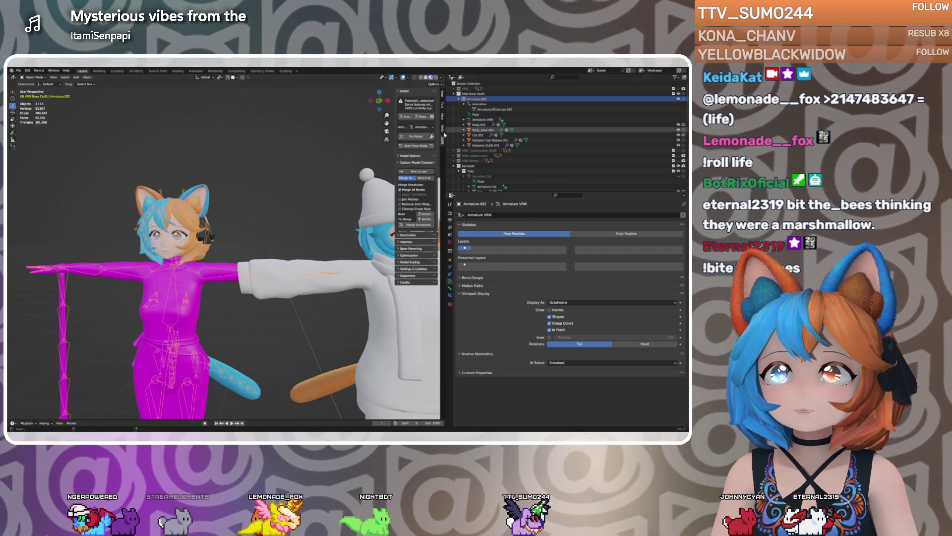
scroll(268, 249, "down", 5)
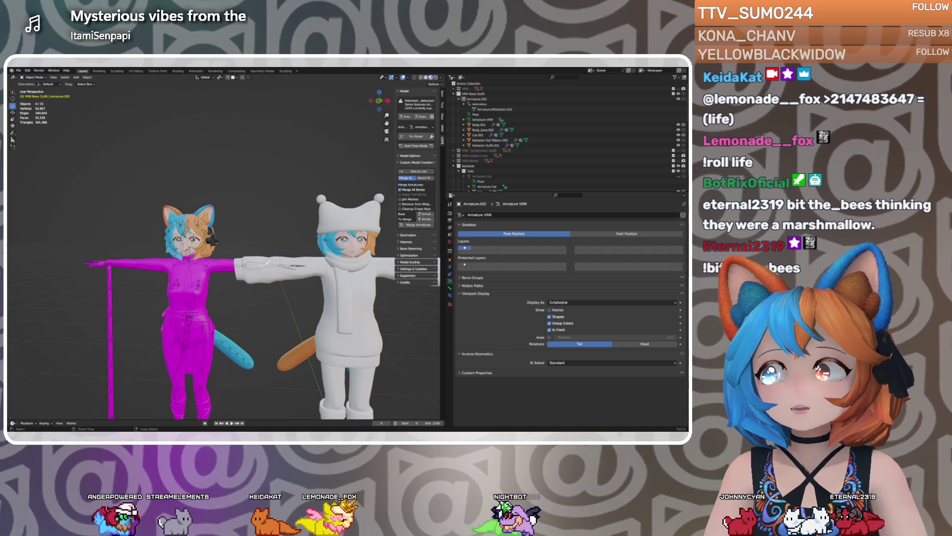
middle_click_drag(247, 277, 303, 274)
Select Body.002 and bring up the Add Modifier list in its Modifier Properties
left_click(481, 124)
scroll(258, 274, "up", 5)
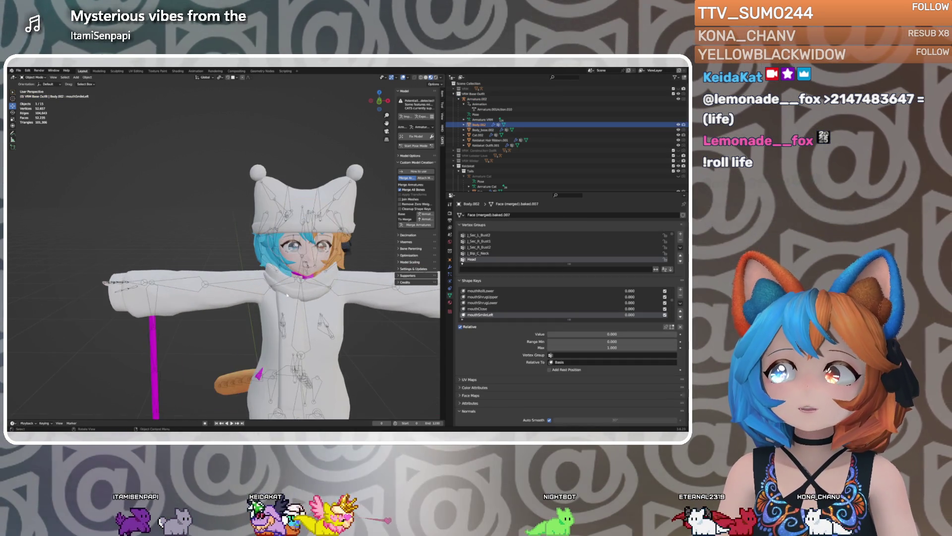
middle_click_drag(258, 274, 278, 273)
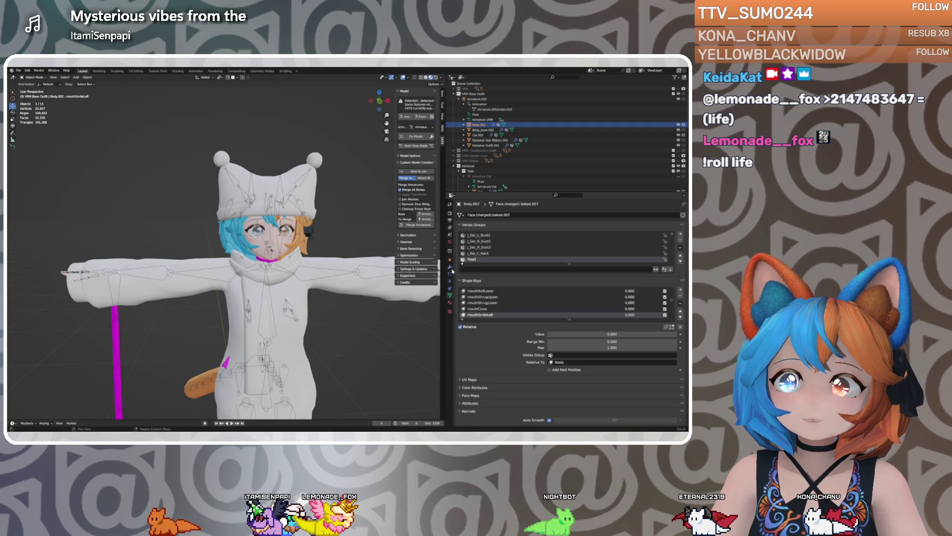
left_click(451, 268)
left_click(468, 215)
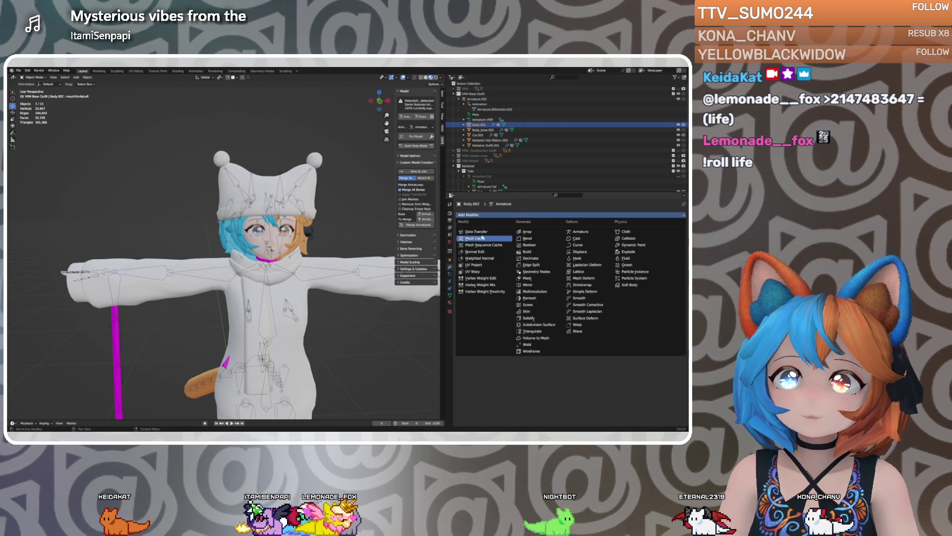
Add a DataTransfer modifier to Body.002 with Body as the source object
left_click(476, 231)
scroll(491, 158, "down", 10)
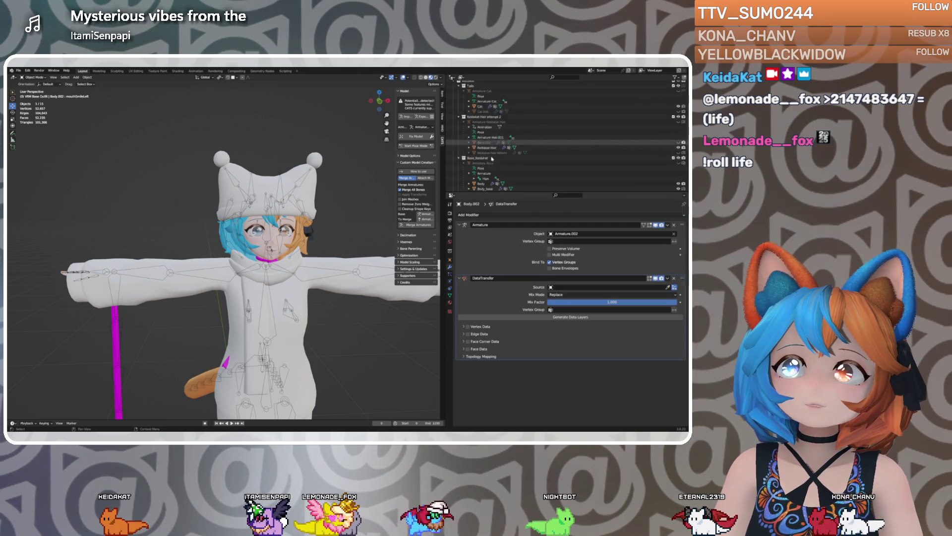
scroll(491, 158, "down", 1)
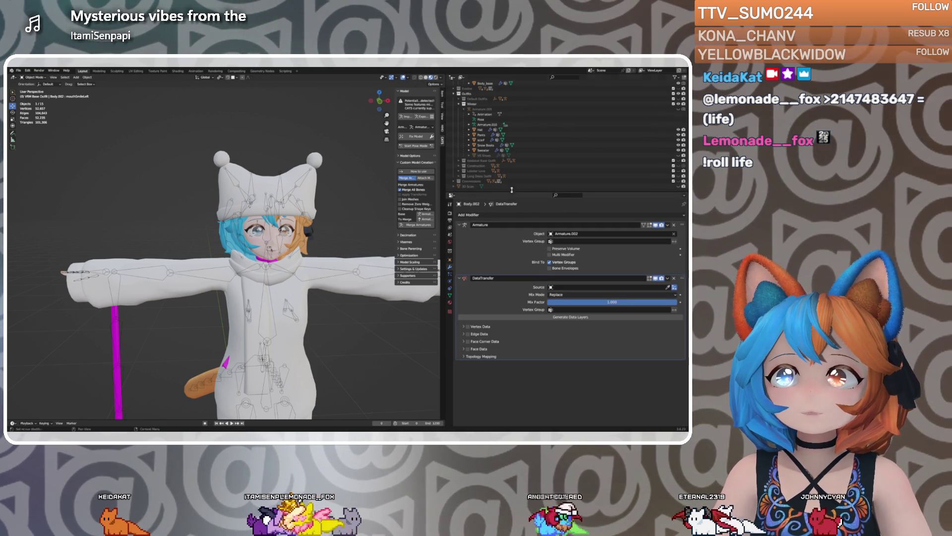
scroll(483, 131, "up", 6)
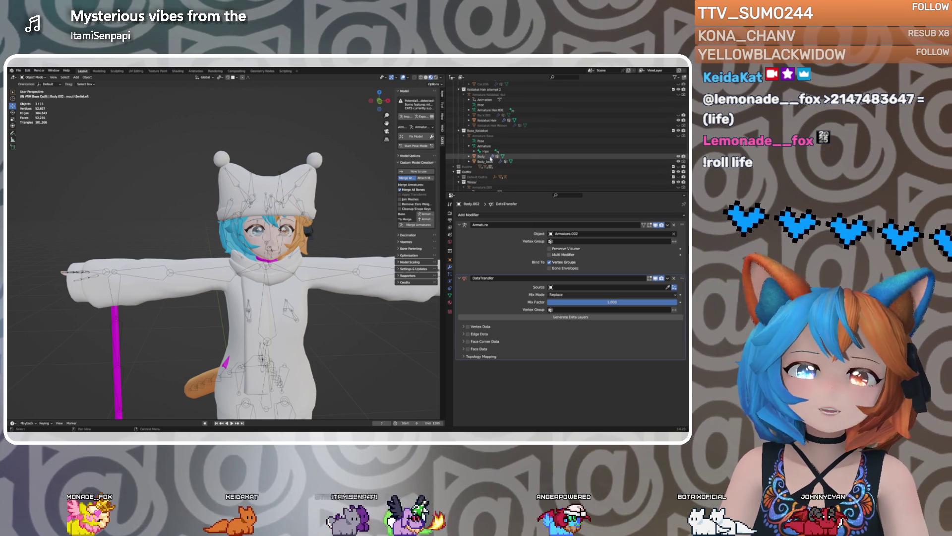
mouse_move(484, 158)
left_mouse_down()
mouse_move(488, 184)
mouse_move(550, 230)
mouse_move(543, 284)
mouse_move(559, 289)
left_mouse_up()
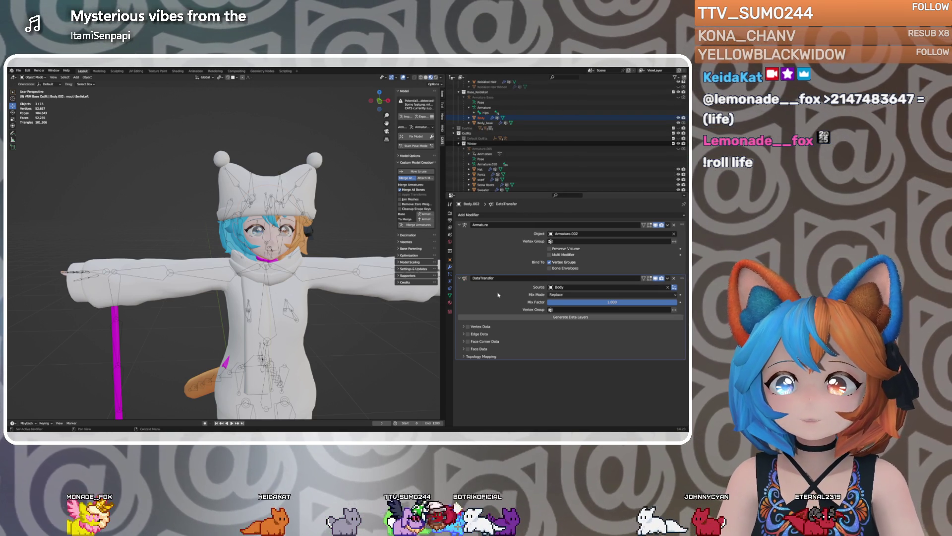
Inspect the vertex, edge, face corner, face and topology mapping panels, then remove the DataTransfer modifier
left_click(463, 327)
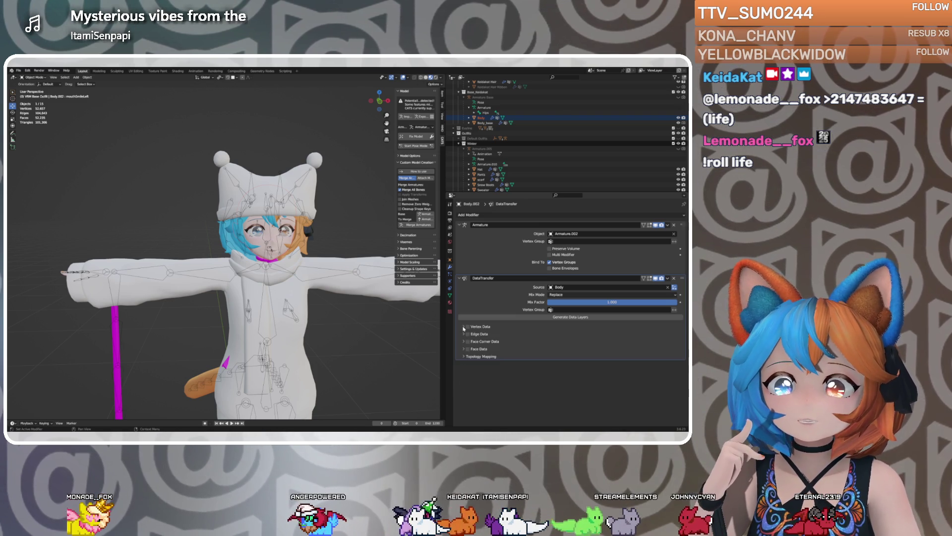
left_click(464, 326)
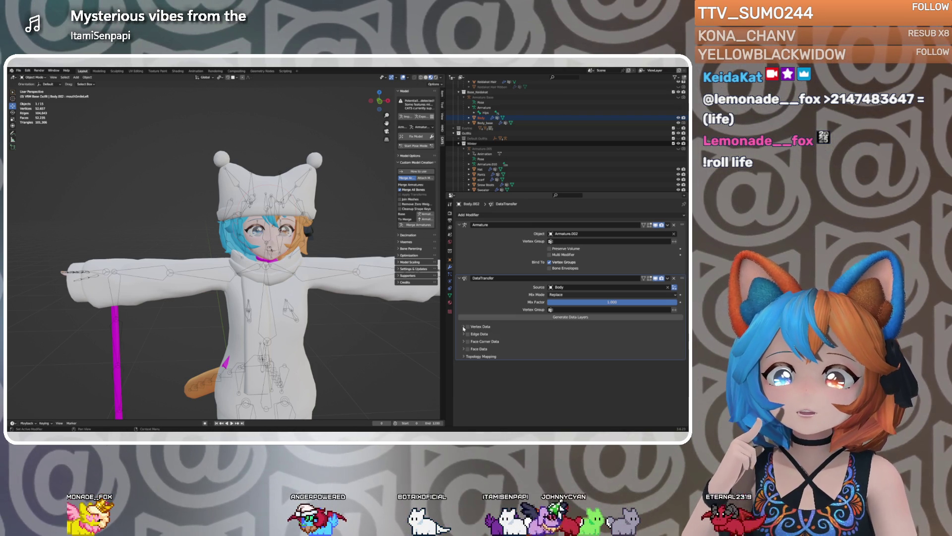
left_click(463, 334)
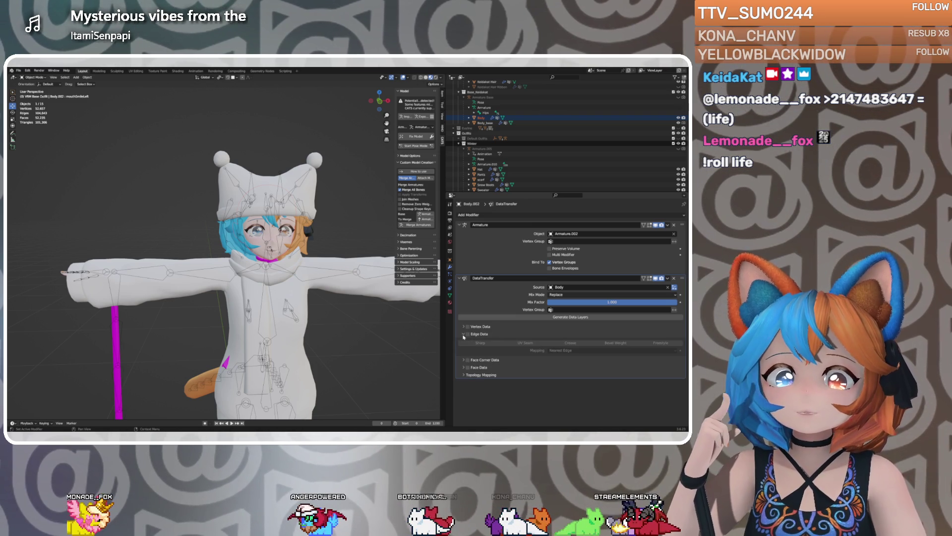
left_click(463, 336)
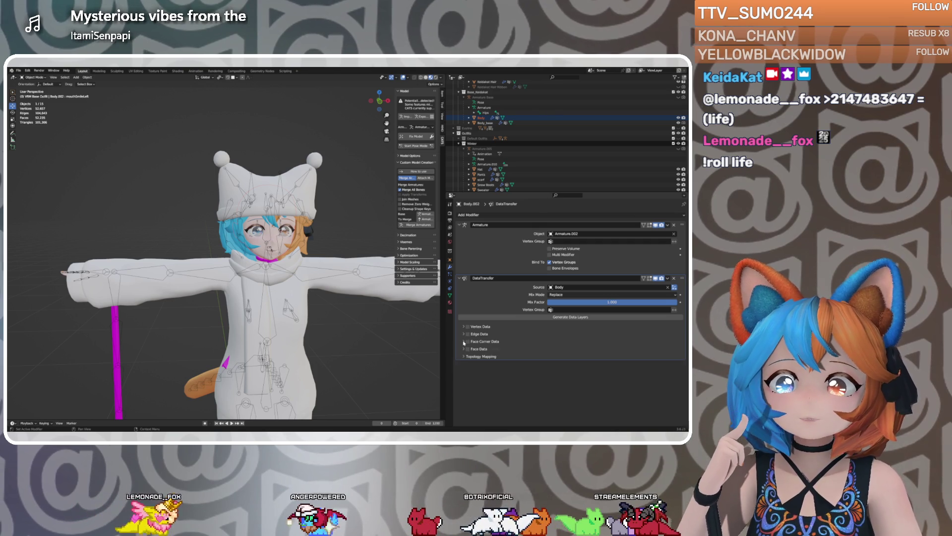
left_click(464, 342)
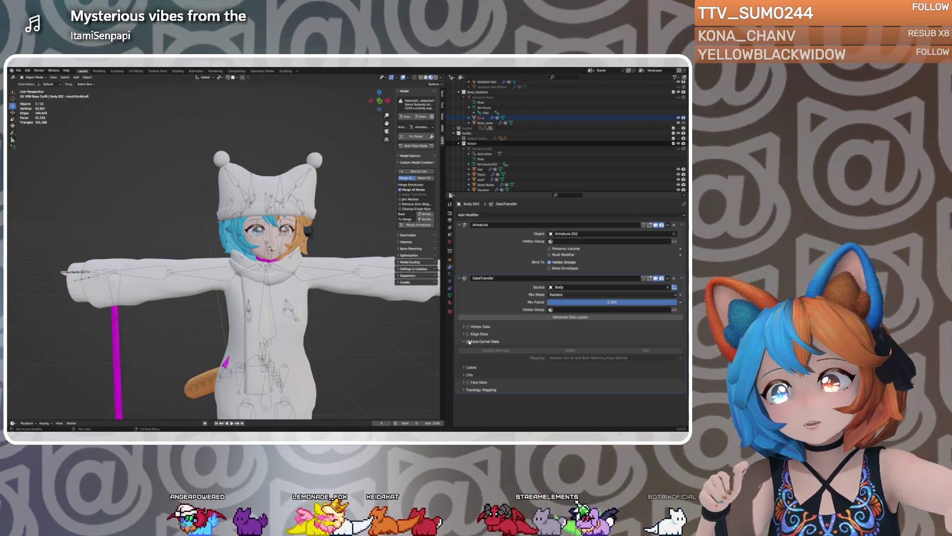
left_click(463, 342)
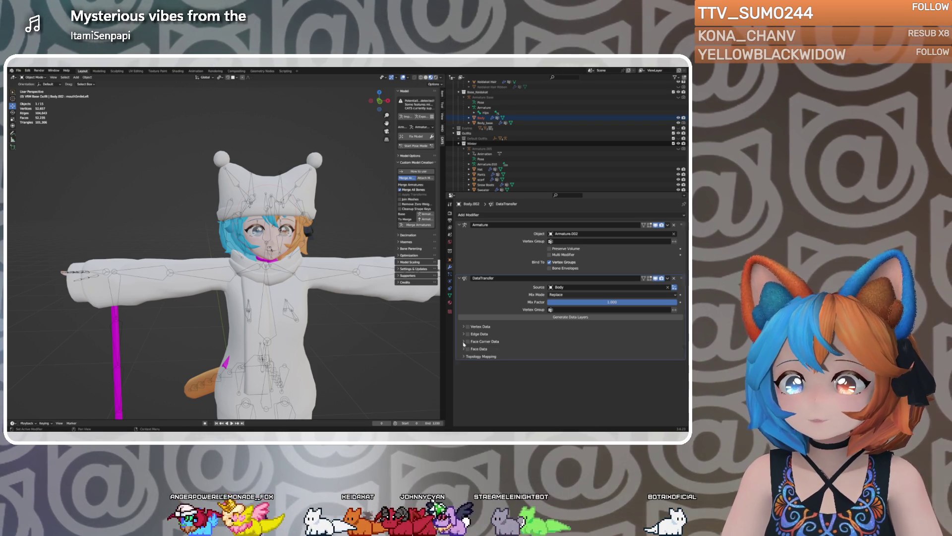
left_click(463, 349)
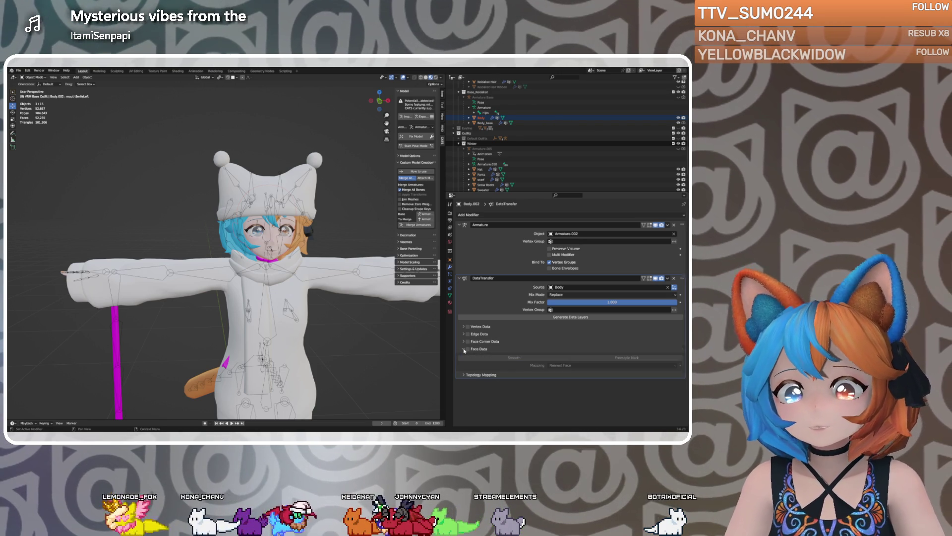
left_click(470, 350)
left_click(465, 357)
left_click(465, 357)
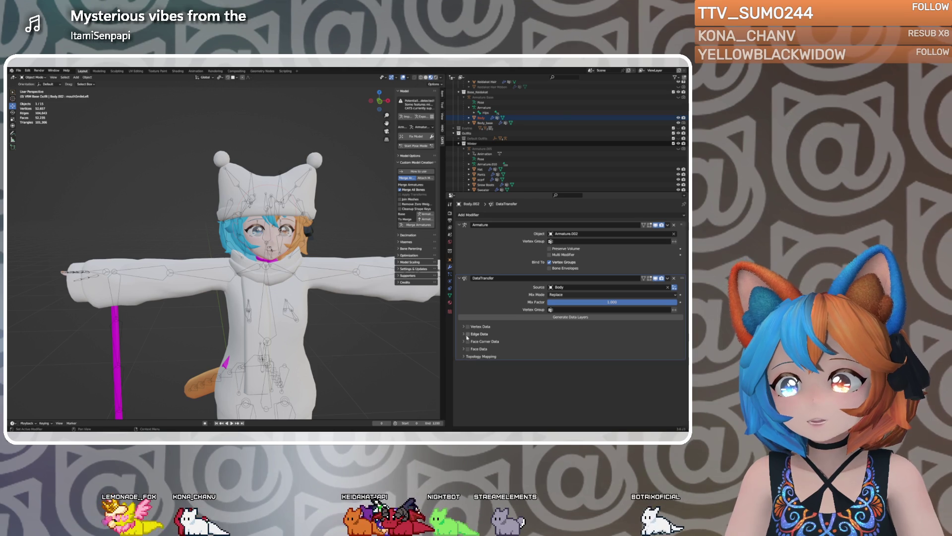
left_click(465, 327)
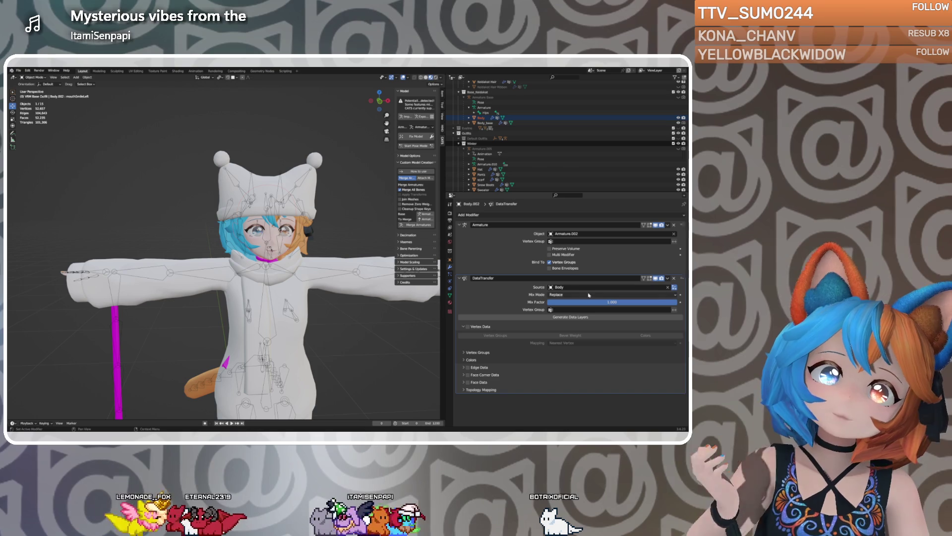
left_click(674, 280)
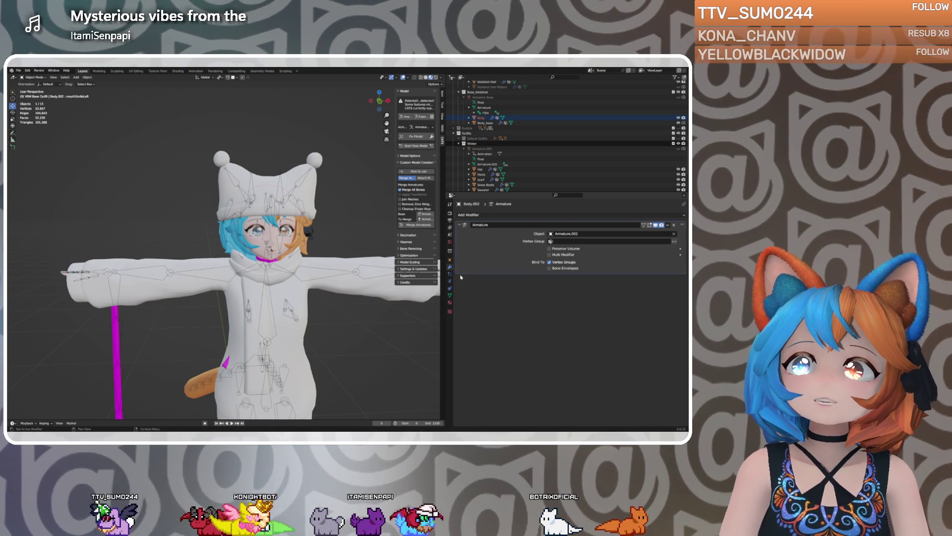
Turn off VRM Base Outfit's visibility in the Outliner and collapse the collection
scroll(512, 137, "down", 10)
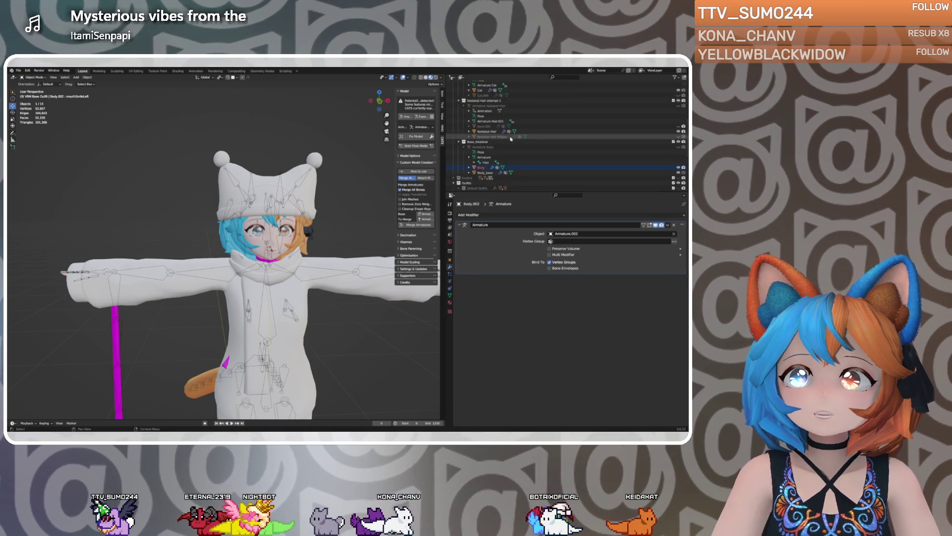
scroll(512, 136, "up", 5)
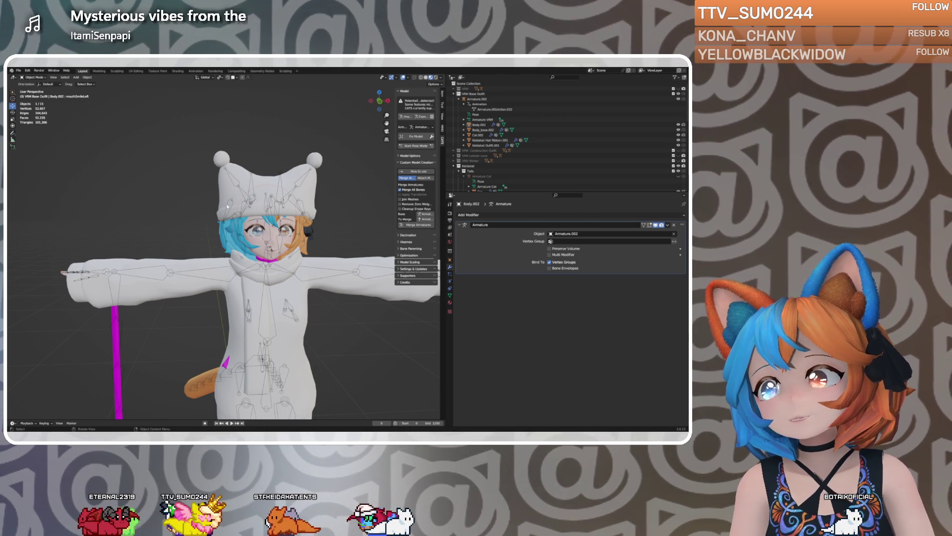
left_click(679, 94)
left_click(454, 93)
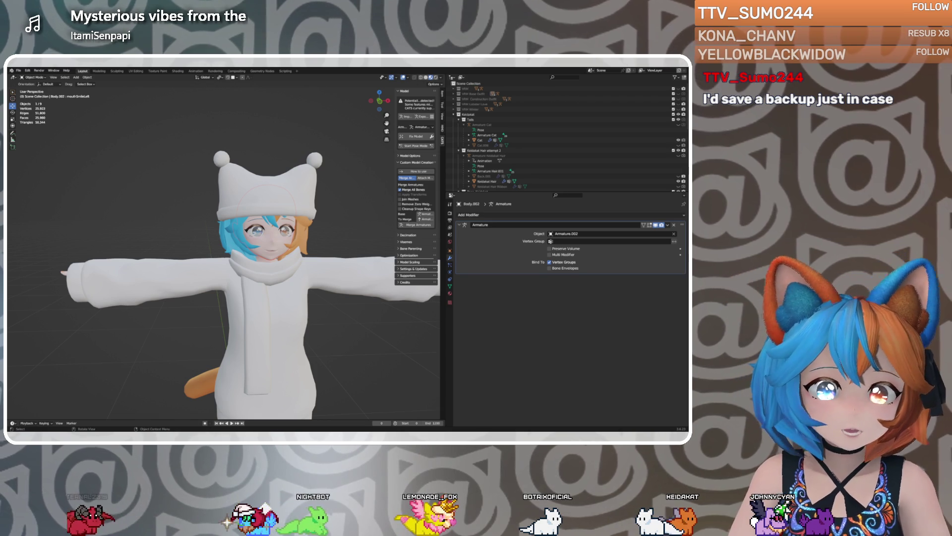
In Unity, deactivate Keidakat Winter, activate WinterKat_VRM, and stop Play mode
key("alt+Tab")
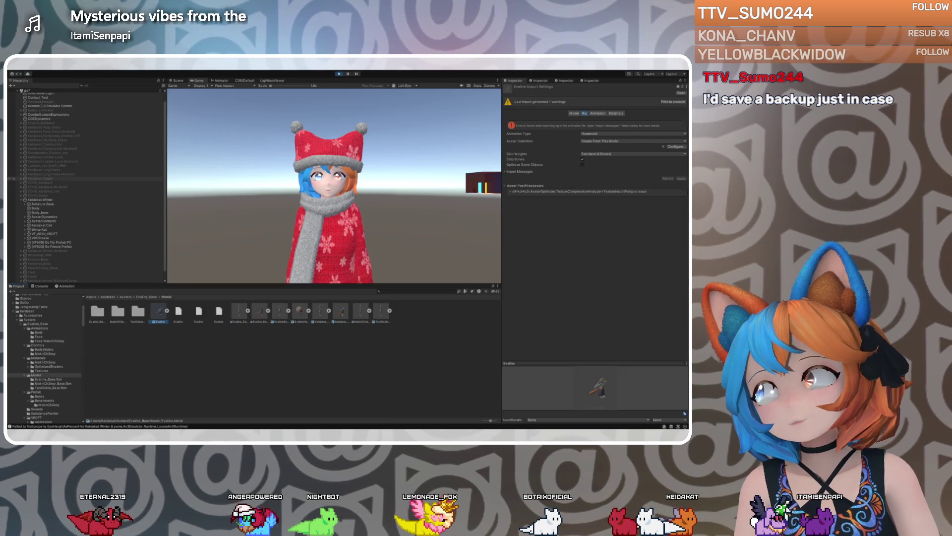
left_click(63, 199)
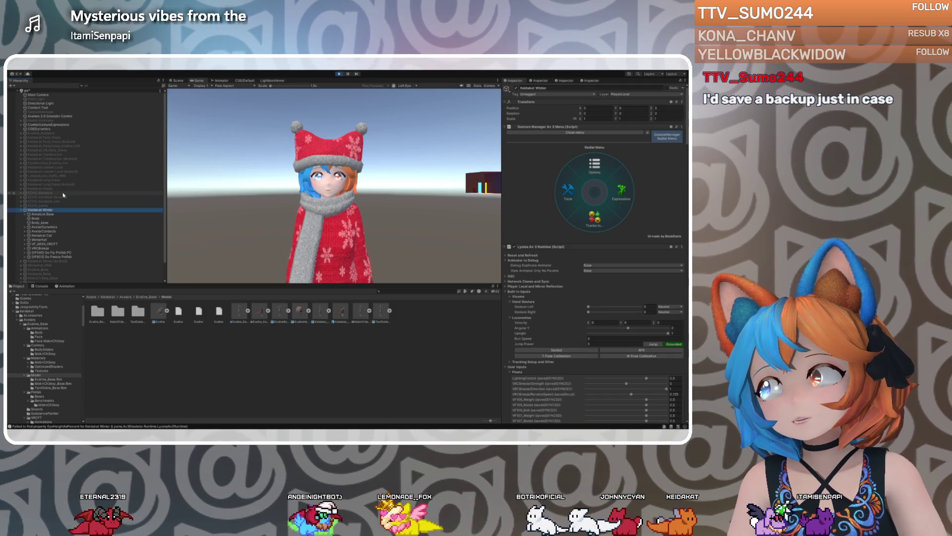
scroll(40, 215, "down", 2)
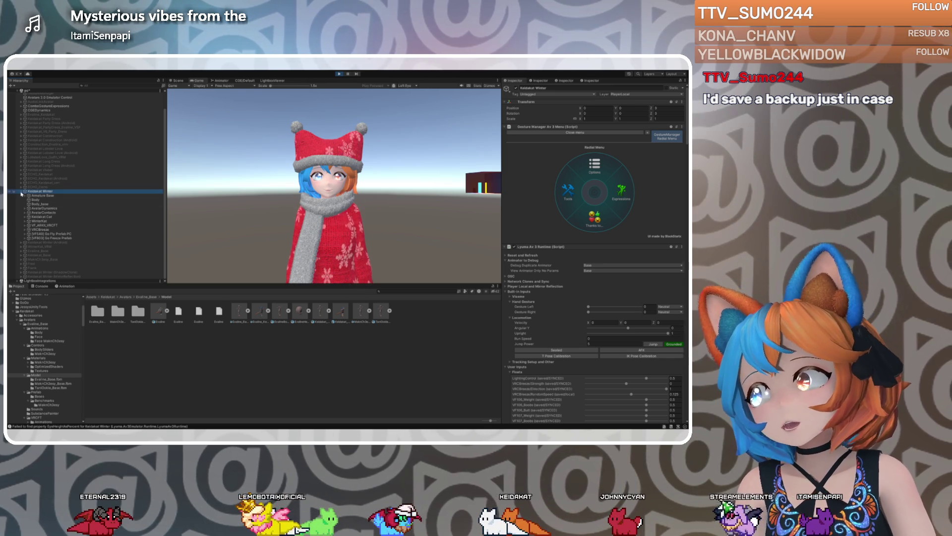
left_click(21, 192)
key("alt+shift+a")
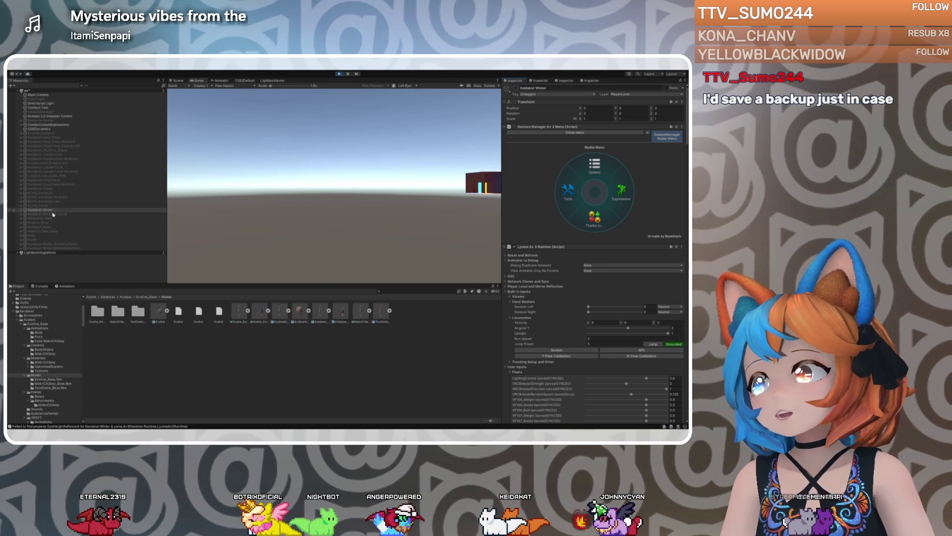
left_click(46, 219)
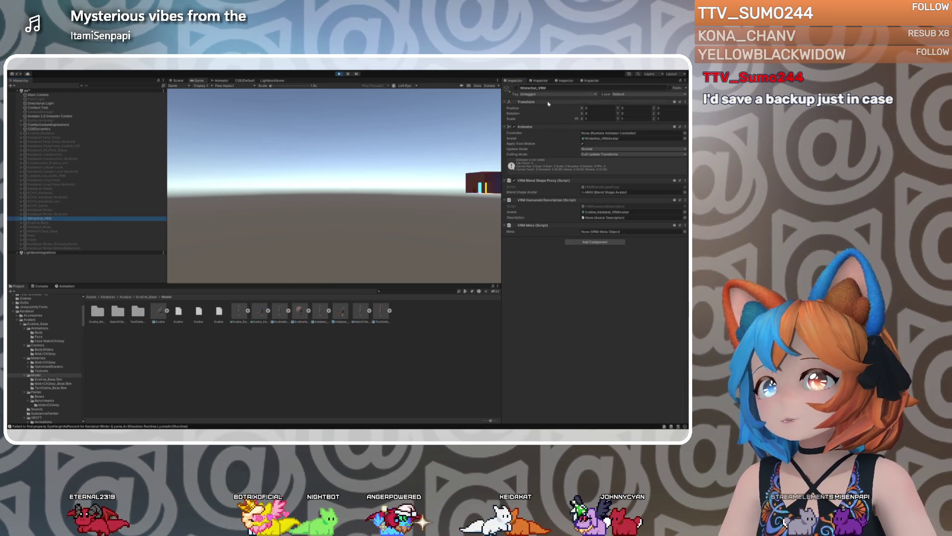
left_click(516, 88)
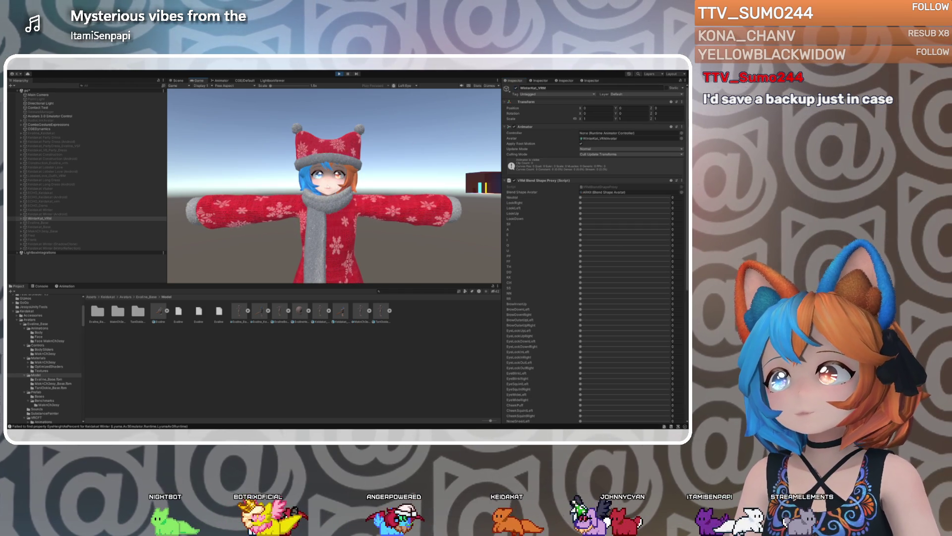
left_click(340, 74)
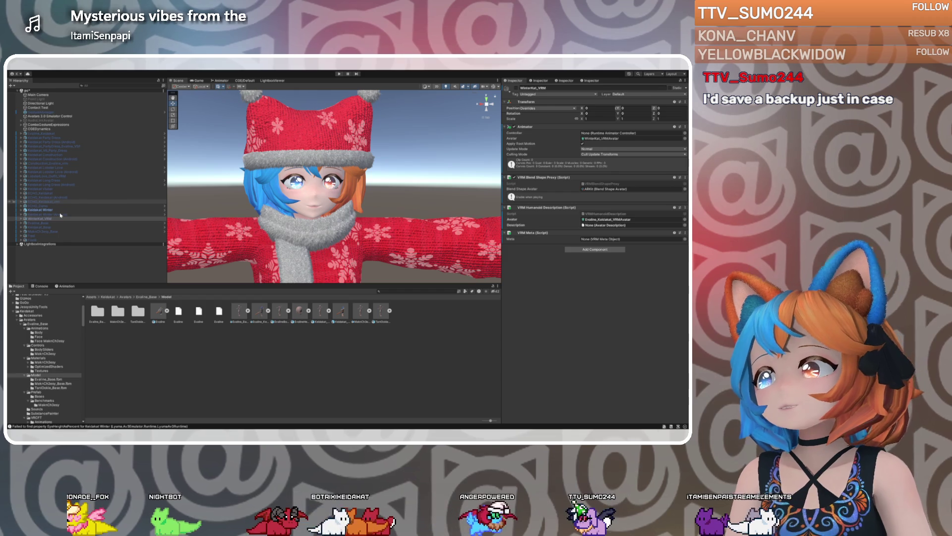
Keep Keidakat Winter off and WinterKat_VRM on, frame the avatar, and ping its model asset
left_click(40, 210)
left_click(516, 88)
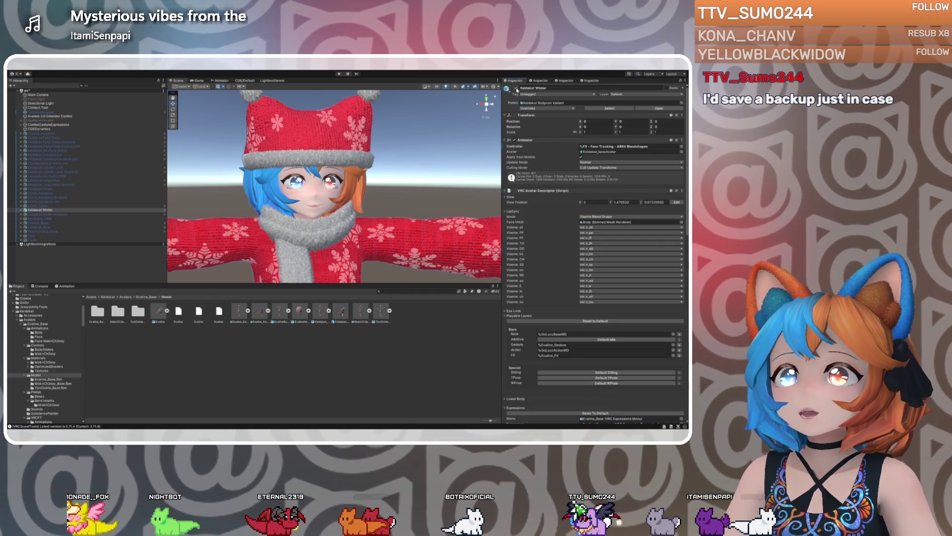
left_click(39, 218)
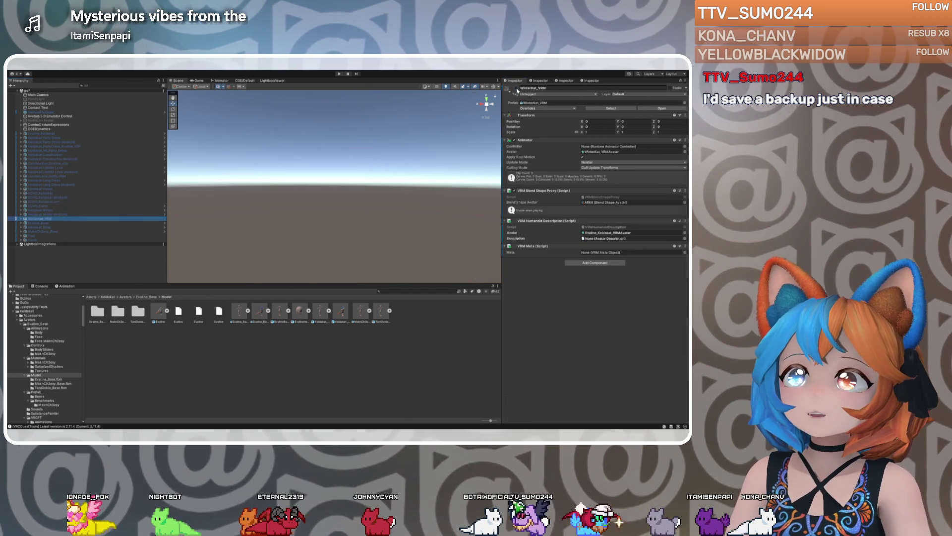
left_click(516, 88)
scroll(334, 186, "down", 5)
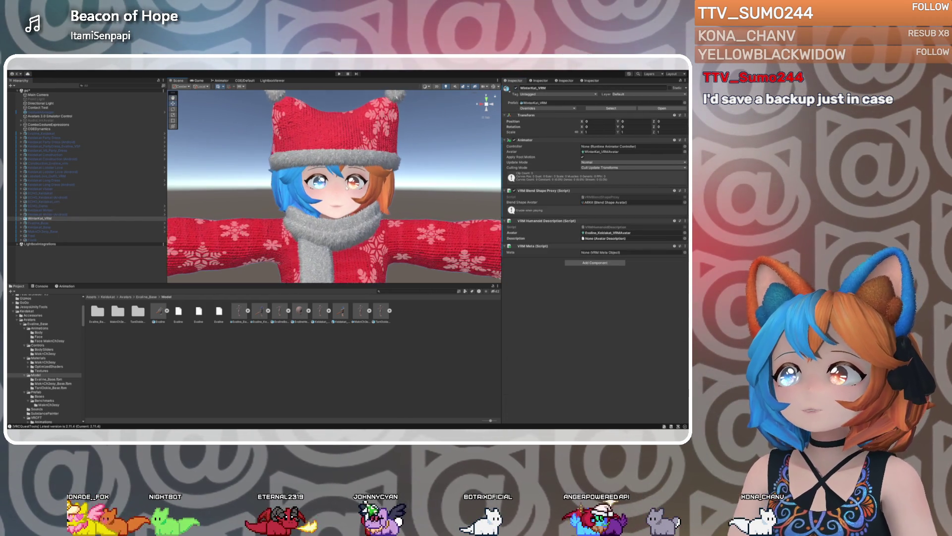
left_click(31, 219)
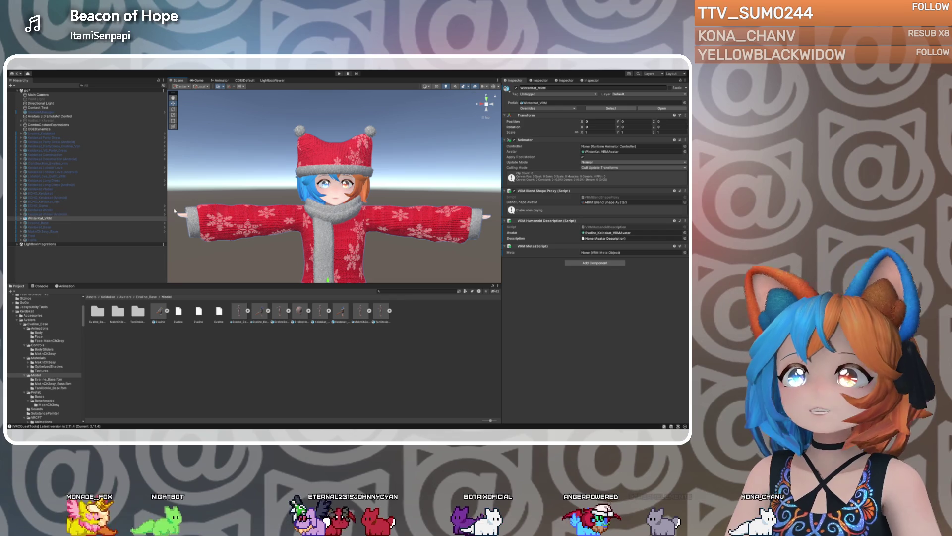
left_click(527, 103)
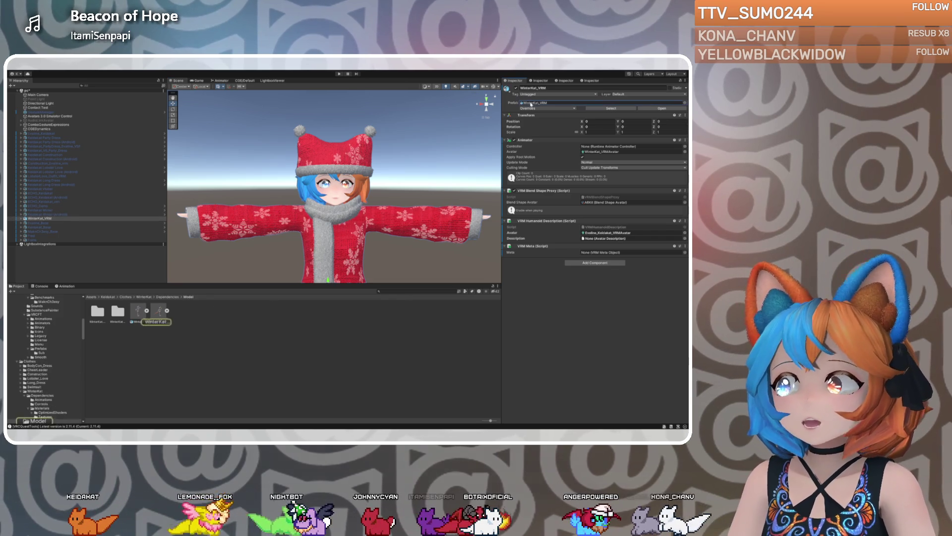
View WinterKat_VRM's model import settings, then expand it in the Hierarchy and select 'secondary'
left_click(159, 311)
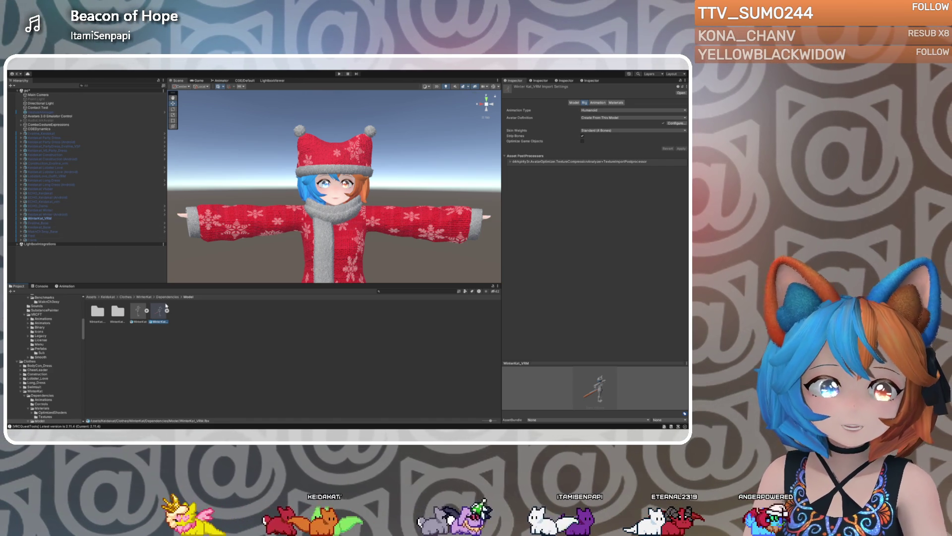
left_click(39, 218)
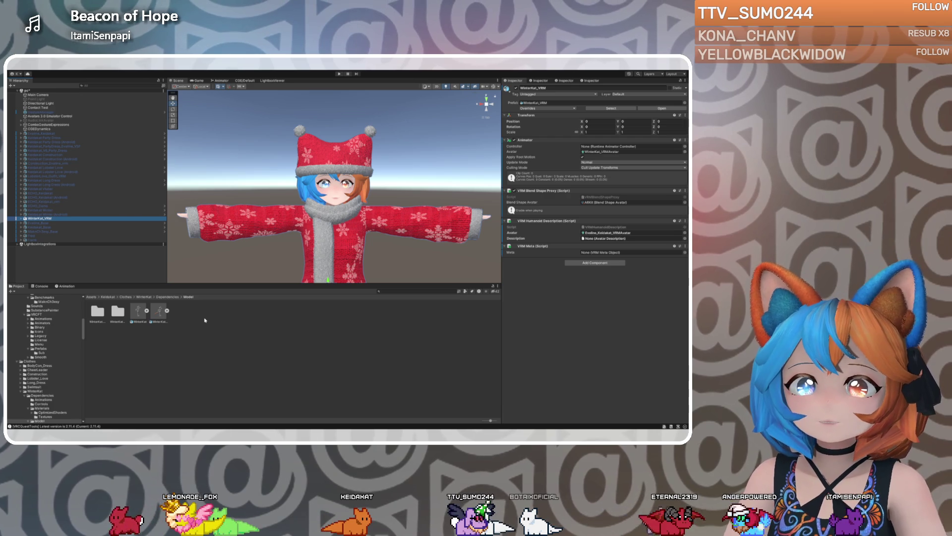
left_click(21, 218)
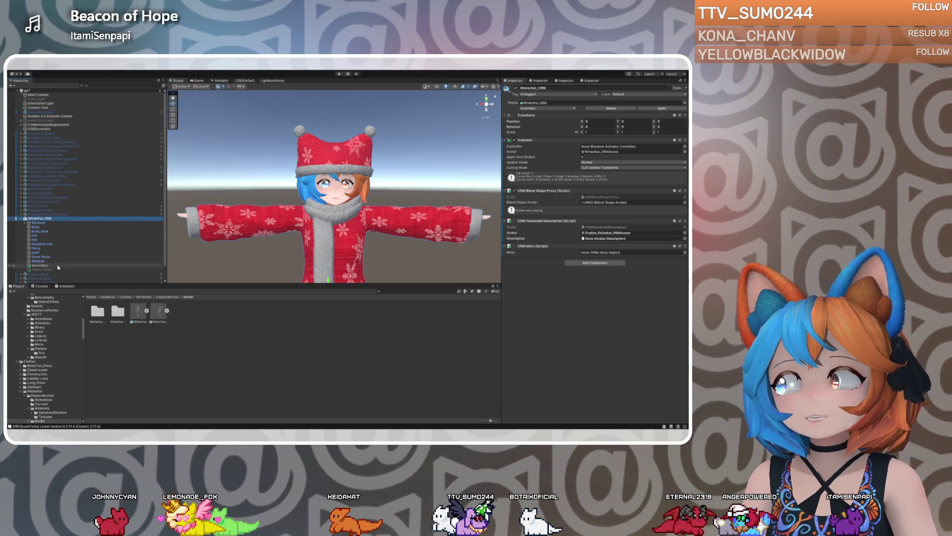
scroll(48, 250, "down", 1)
left_click(48, 252)
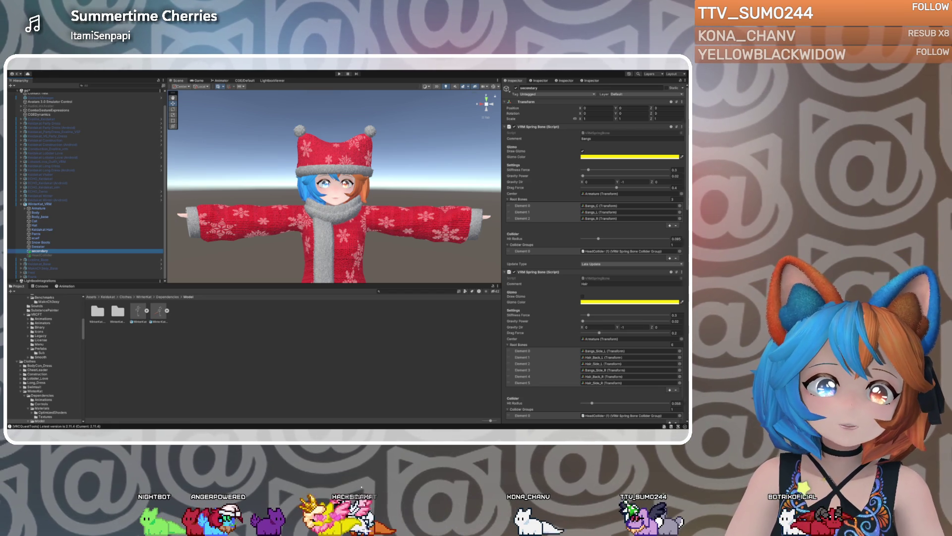
Switch from Unity to the image viewer showing Stream Thumbnail 20260106.png
key("alt+Tab")
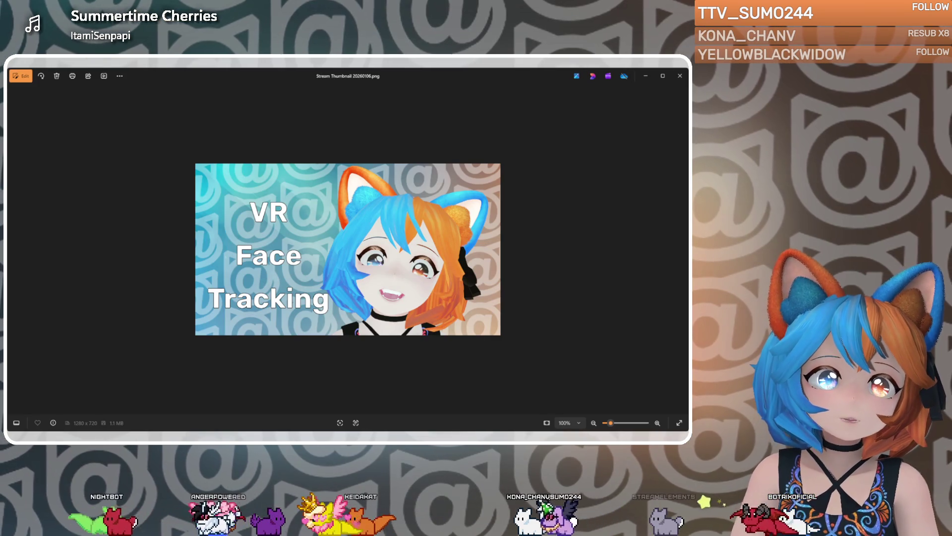
Zoom the VR Face Tracking stream thumbnail in Photos from 100% to 146%, then return to Blender
key("ctrl+plus")
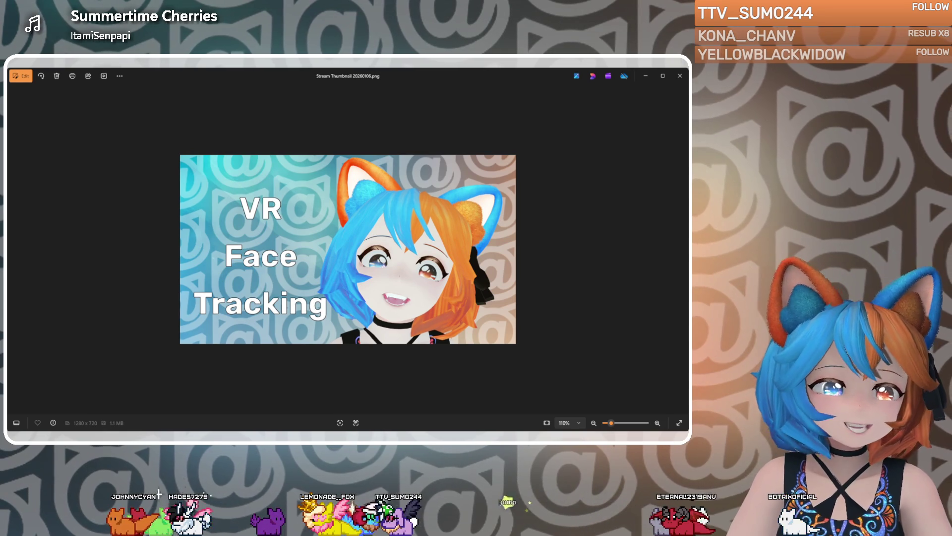
key("ctrl+plus")
key("ctrl+plus")
key("ctrl+plus")
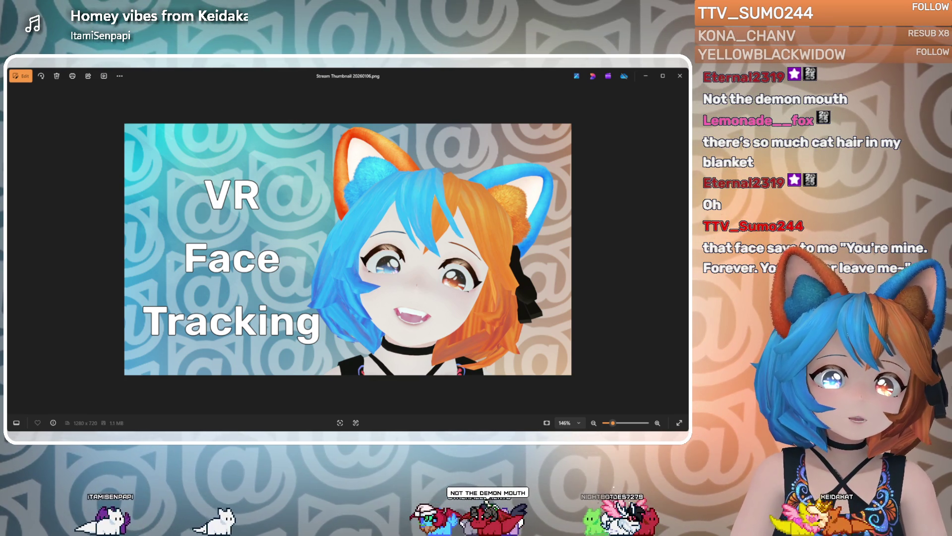
key("alt+Tab")
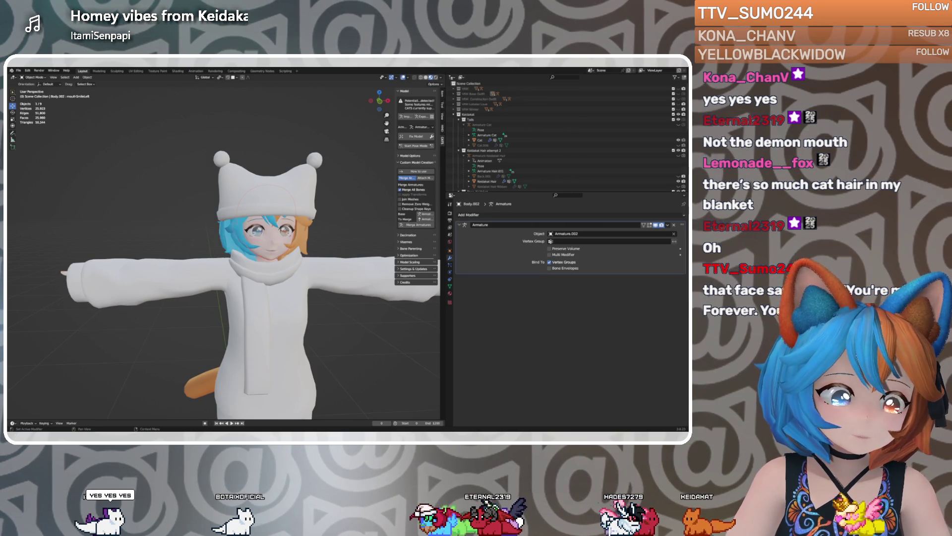
On the Body mesh's shape keys, set cheekSquintLeft and cheekSquintRight to full strength
mouse_move(297, 256)
middle_mouse_down()
mouse_move(275, 257)
mouse_move(318, 256)
mouse_move(298, 256)
middle_mouse_up()
scroll(298, 256, "up", 4)
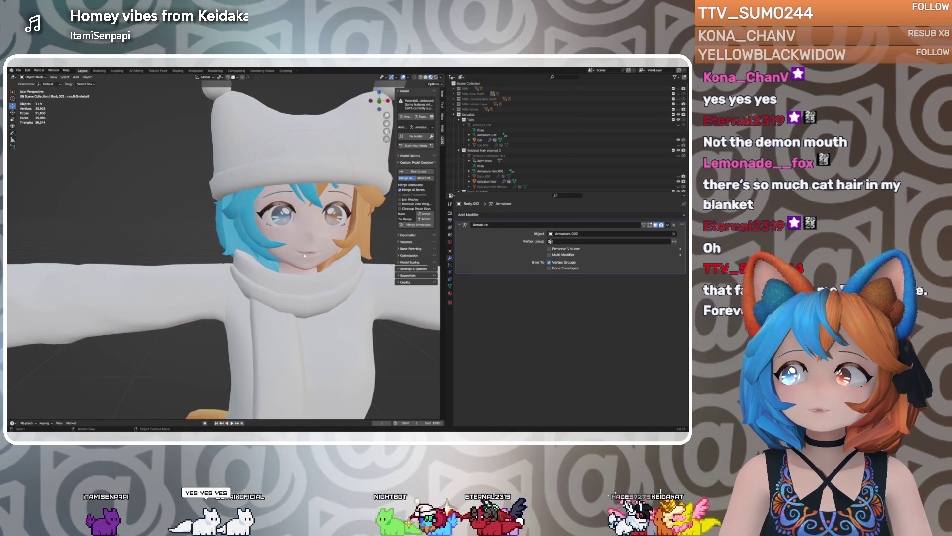
left_click(327, 255)
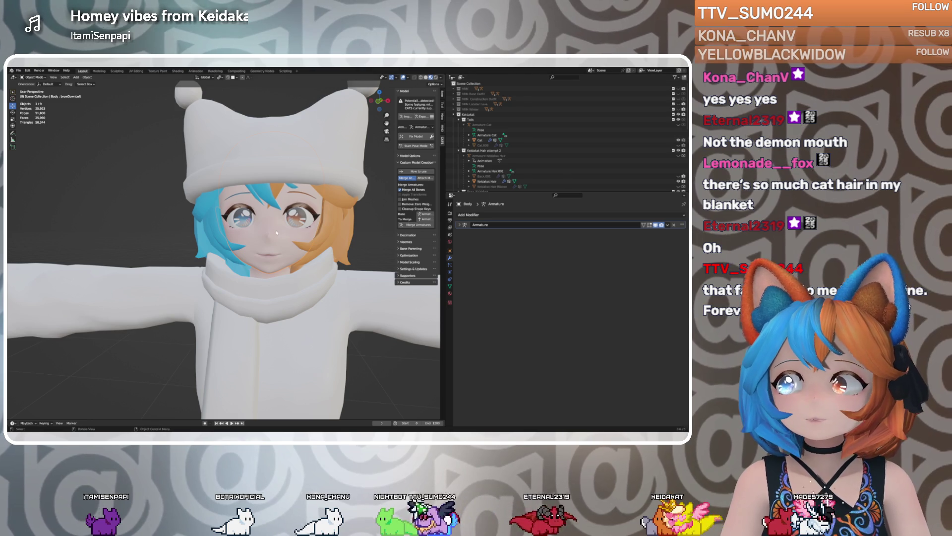
left_click(450, 285)
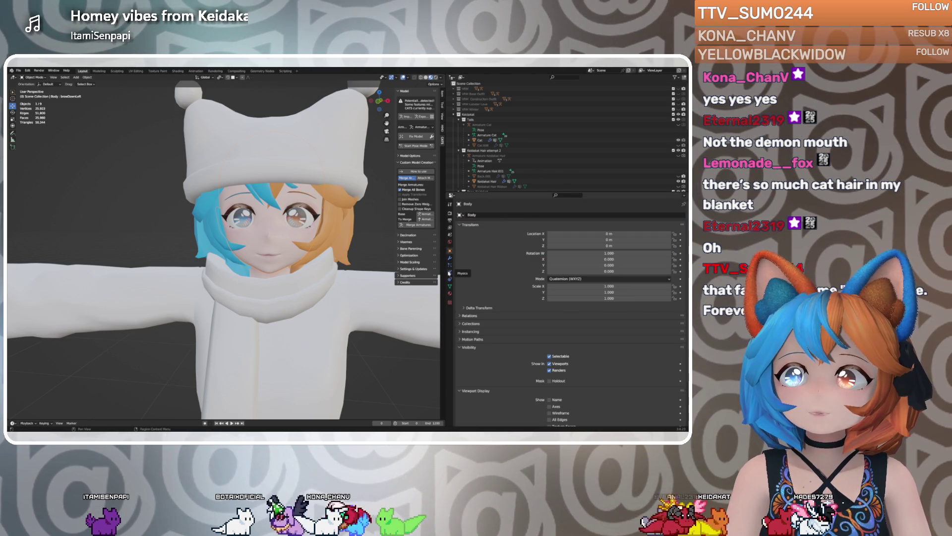
scroll(494, 303, "down", 5)
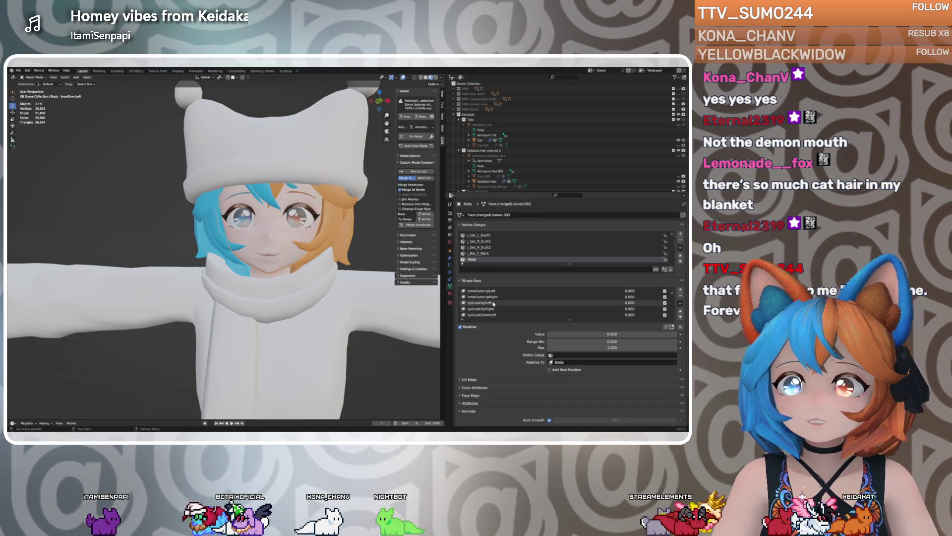
scroll(493, 304, "down", 3)
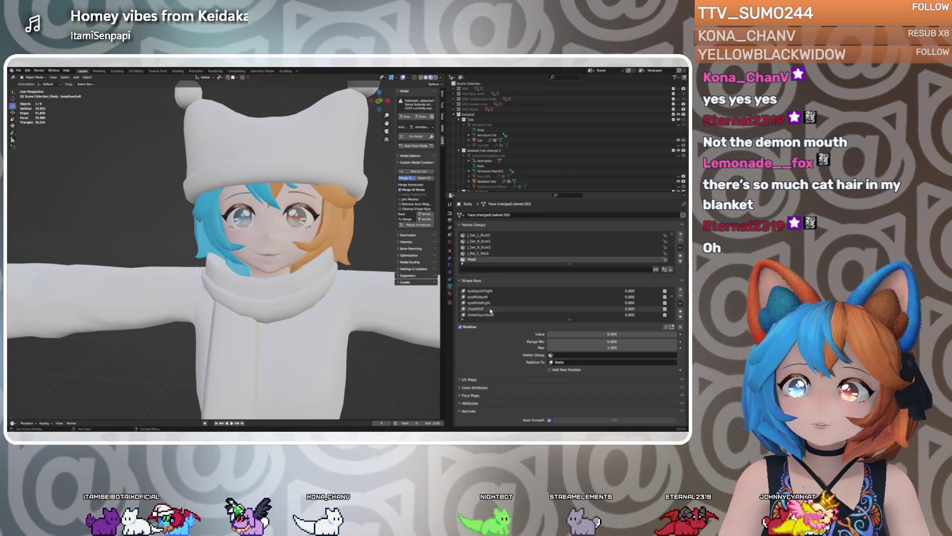
left_click(494, 303)
left_click(486, 309)
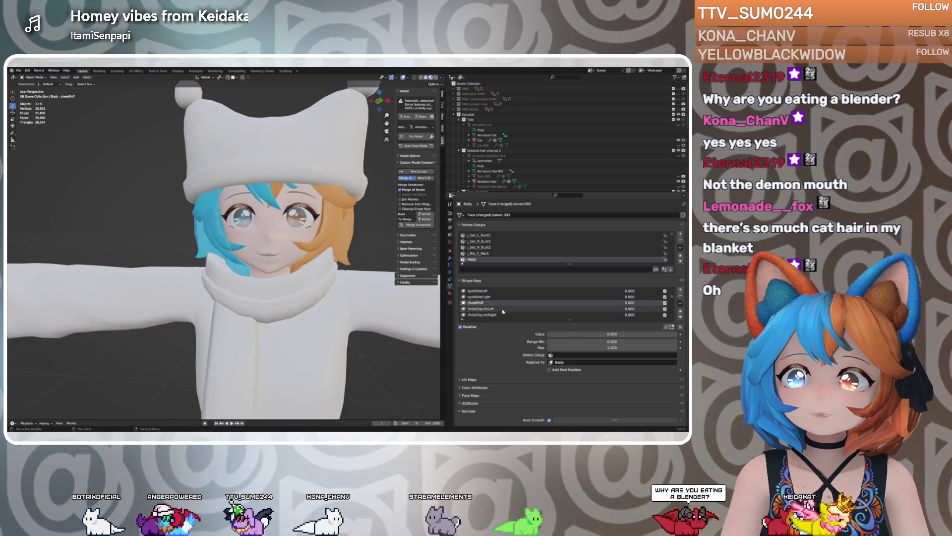
left_click_drag(570, 334, 668, 334)
left_click(486, 315)
left_click_drag(550, 334, 667, 334)
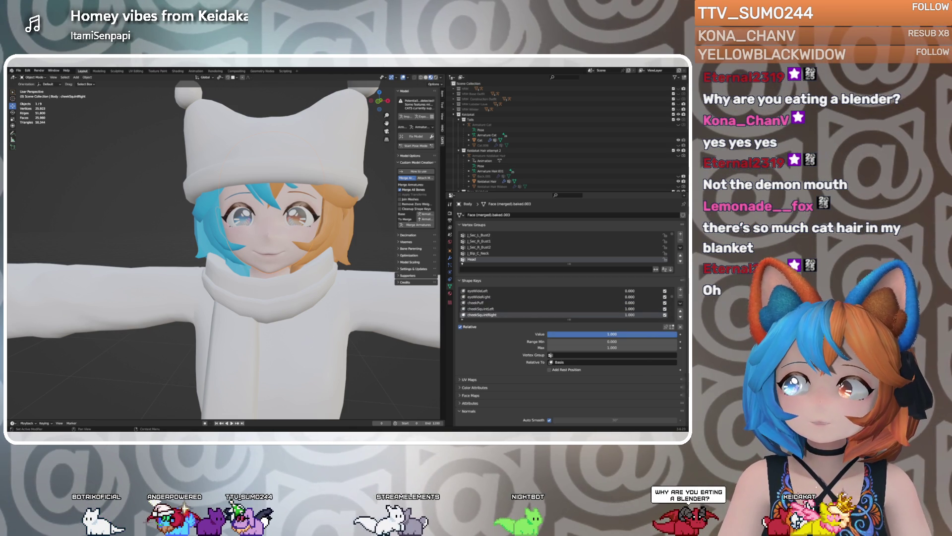
Set mouthSmileLeft and mouthSmileRight to 1.000 and view the smiling face up close
middle_click_drag(226, 240, 238, 238)
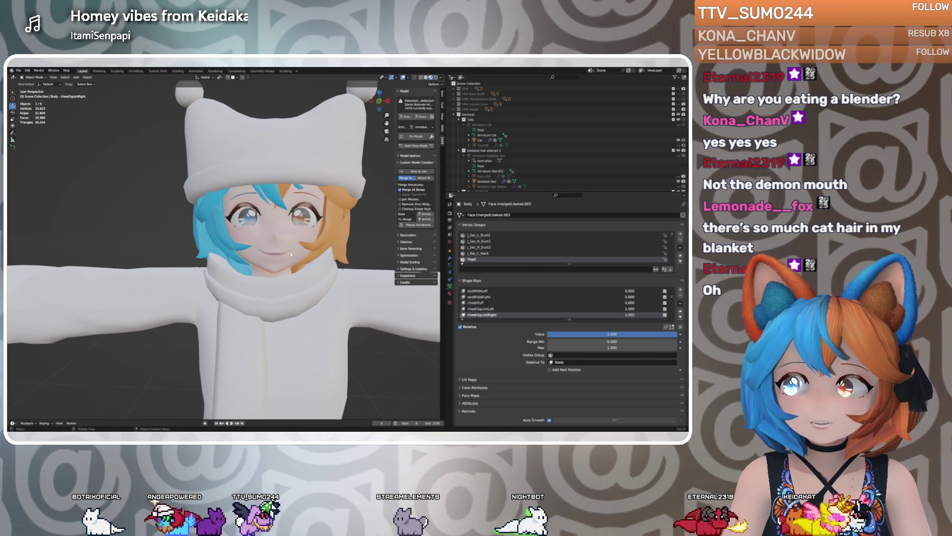
scroll(545, 312, "down", 5)
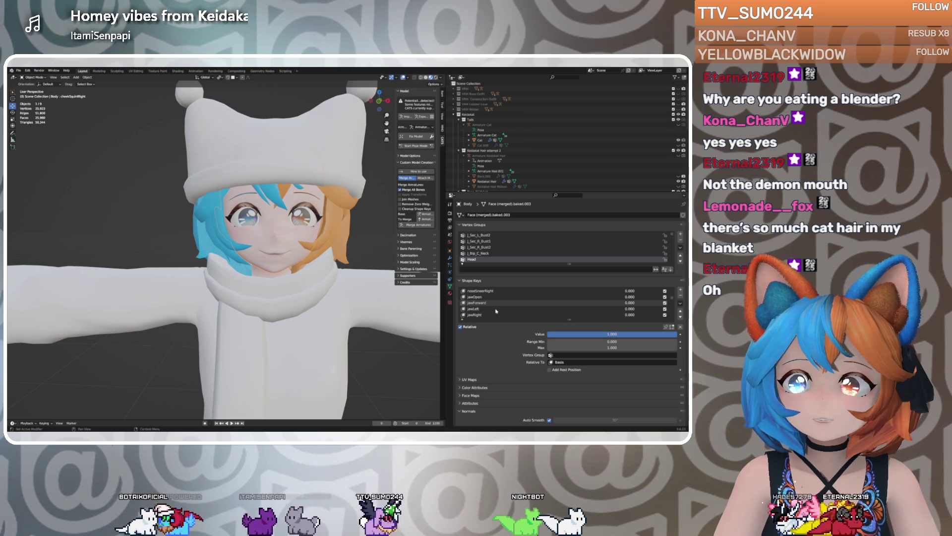
scroll(493, 311, "down", 3)
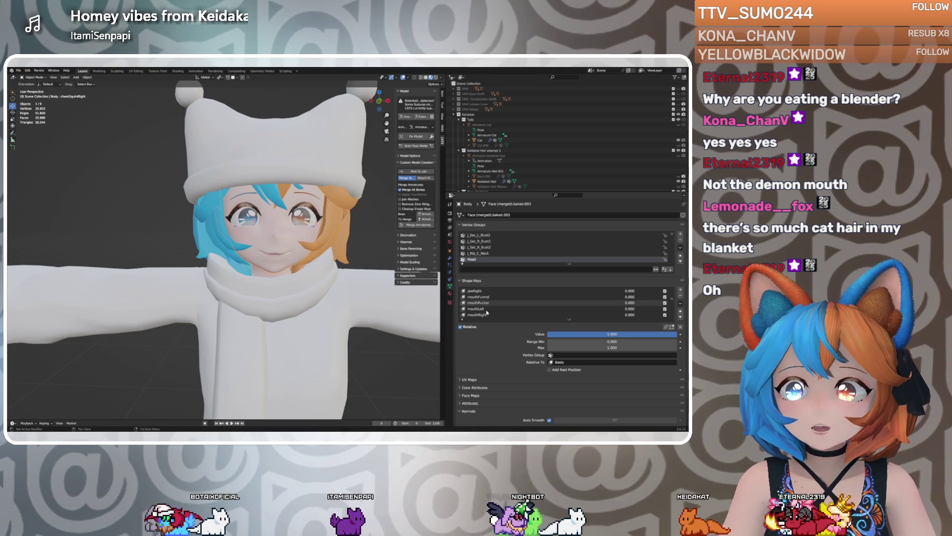
scroll(492, 311, "down", 3)
left_click(493, 309)
left_click_drag(595, 334, 665, 334)
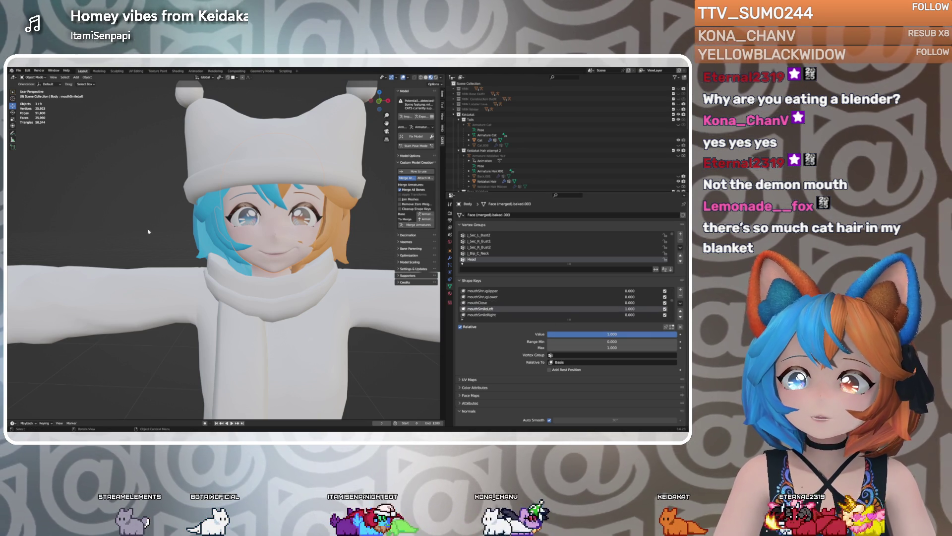
left_click(491, 314)
left_click_drag(570, 334, 667, 334)
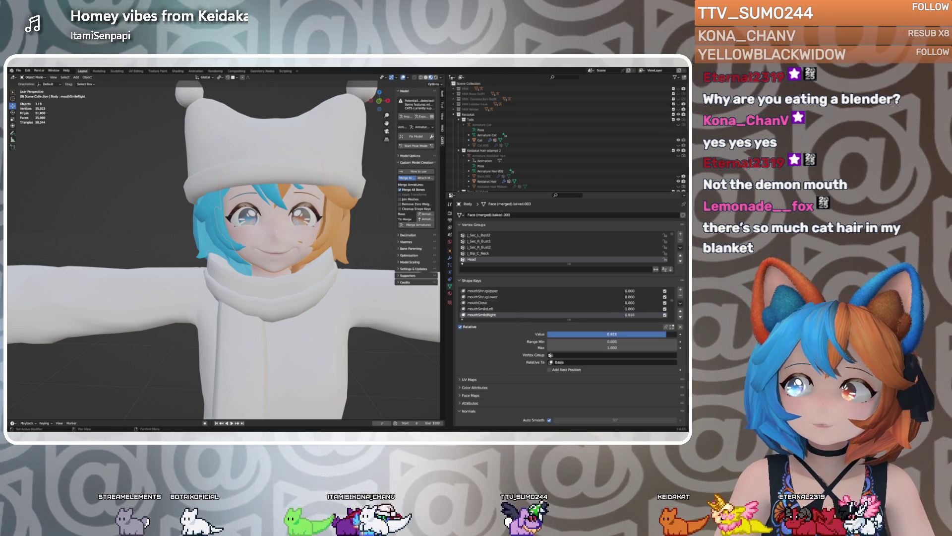
mouse_move(317, 292)
middle_mouse_down()
mouse_move(347, 294)
mouse_move(262, 274)
middle_mouse_up()
scroll(256, 274, "up", 1)
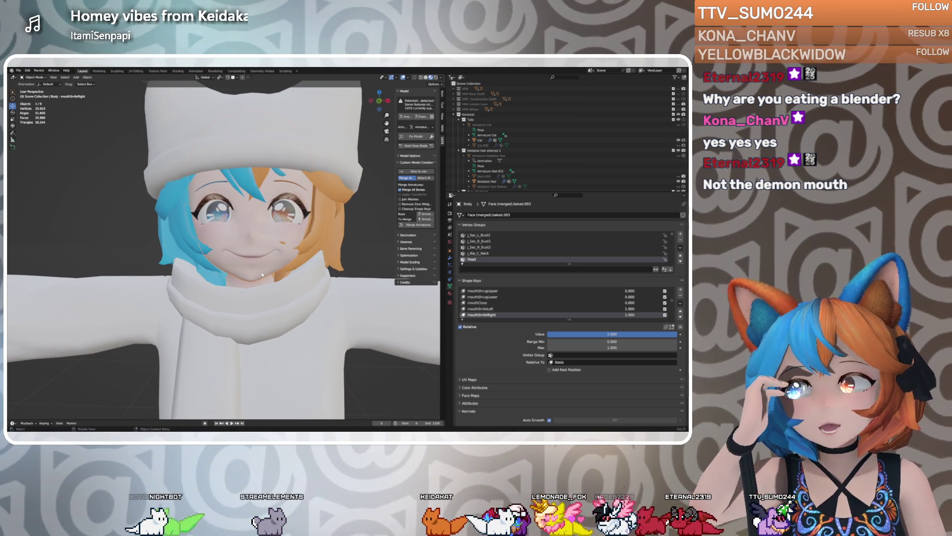
scroll(263, 275, "up", 1)
middle_click_drag(267, 271, 268, 269)
scroll(269, 270, "down", 1)
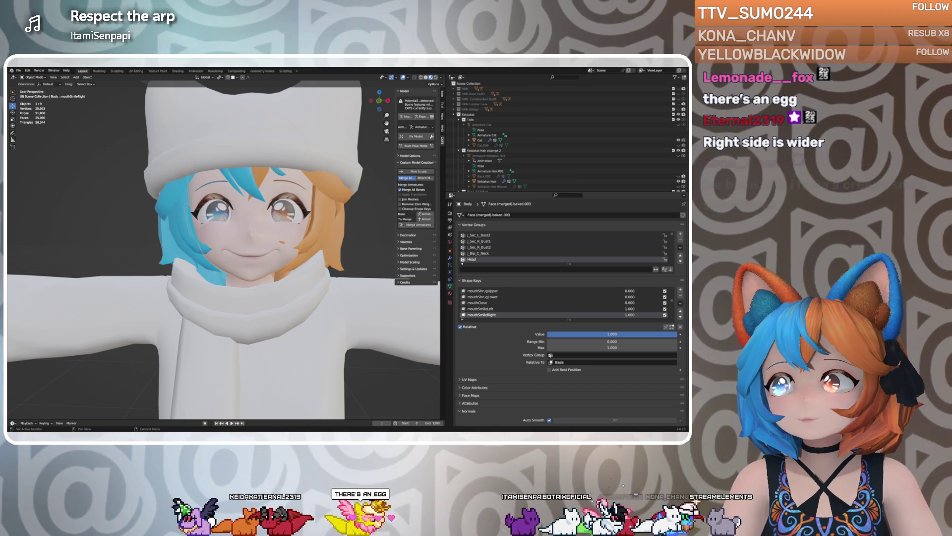
Reset the mouthSmileRight and mouthSmileLeft shape keys to 0.000
mouse_move(250, 269)
middle_mouse_down()
mouse_move(268, 278)
mouse_move(263, 298)
mouse_move(248, 270)
mouse_move(245, 215)
mouse_move(244, 255)
mouse_move(244, 245)
middle_mouse_up()
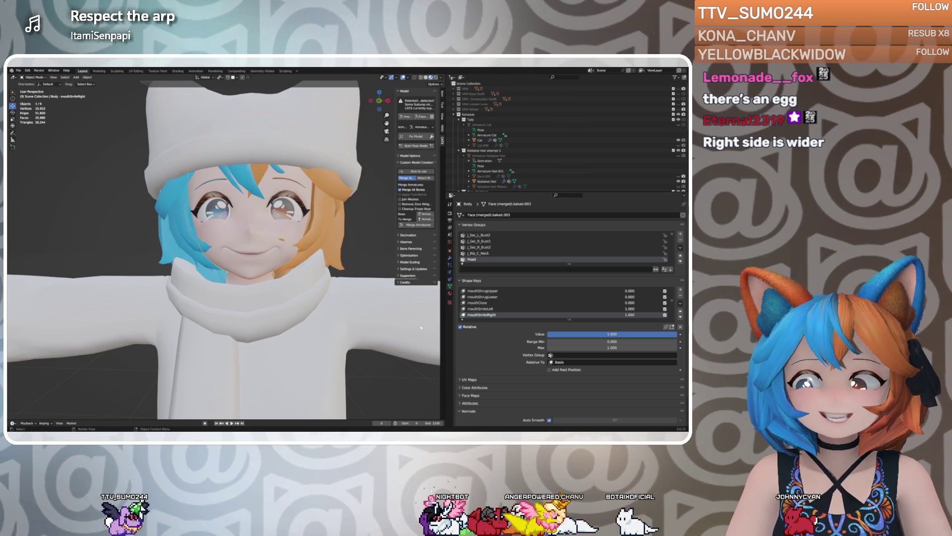
left_click_drag(665, 334, 548, 334)
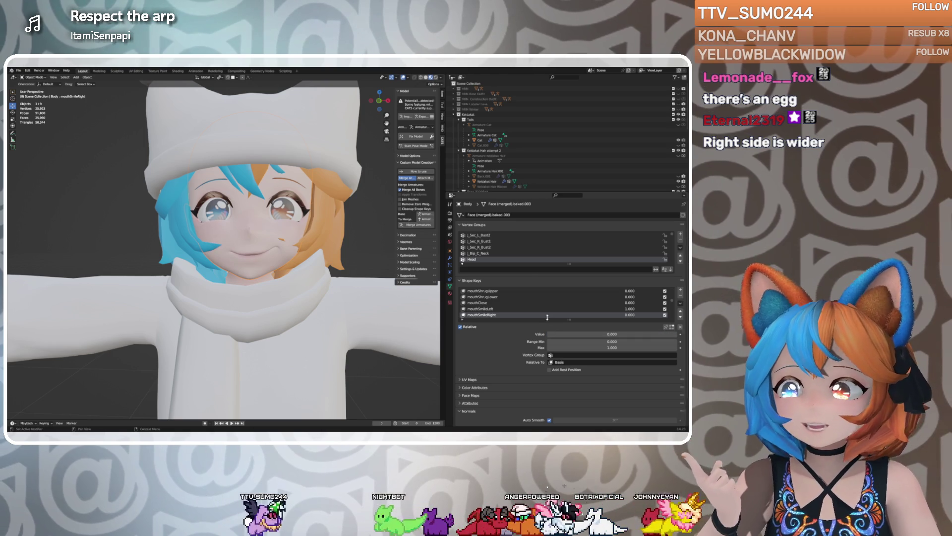
left_click(493, 308)
left_click_drag(665, 334, 548, 334)
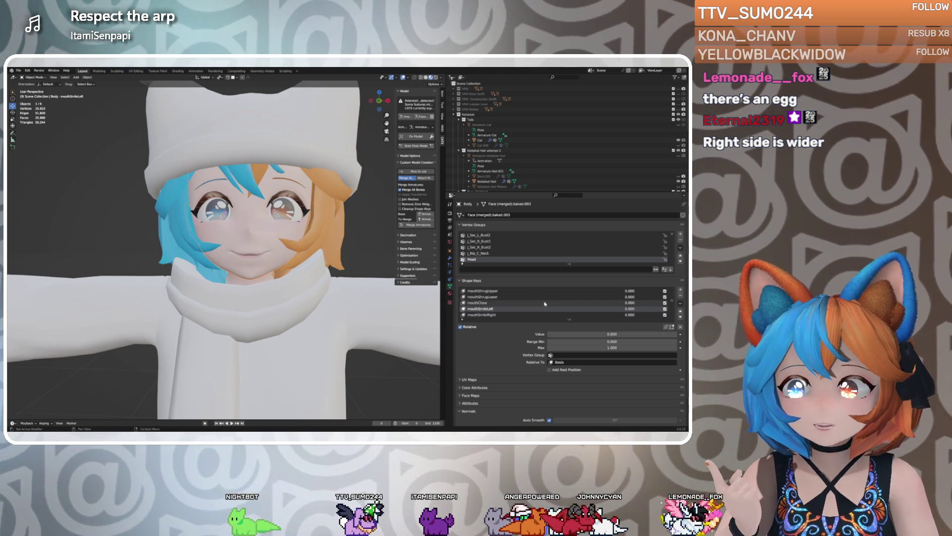
Reset the cheekSquintRight and cheekSquintLeft shape keys to 0.000
scroll(544, 299, "down", 3)
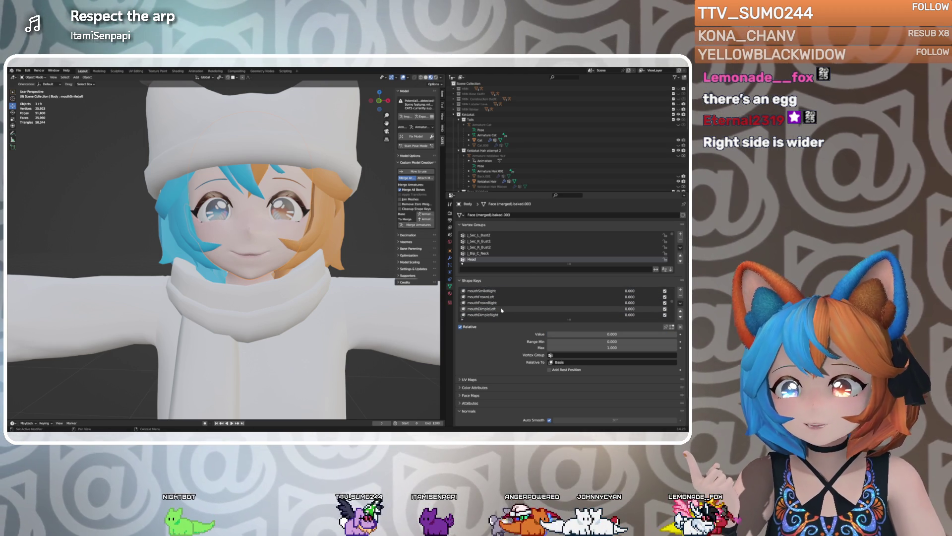
scroll(502, 310, "down", 1)
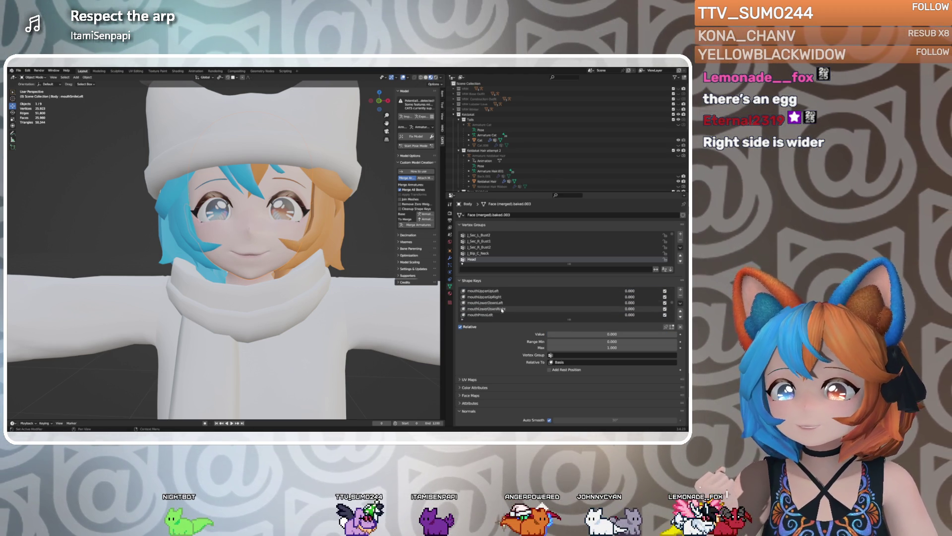
scroll(502, 310, "up", 5)
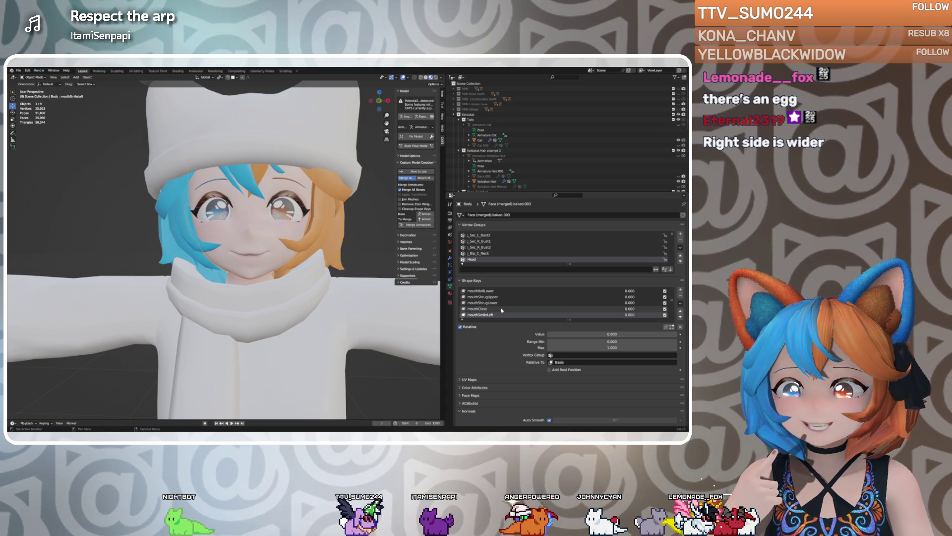
scroll(502, 310, "down", 8)
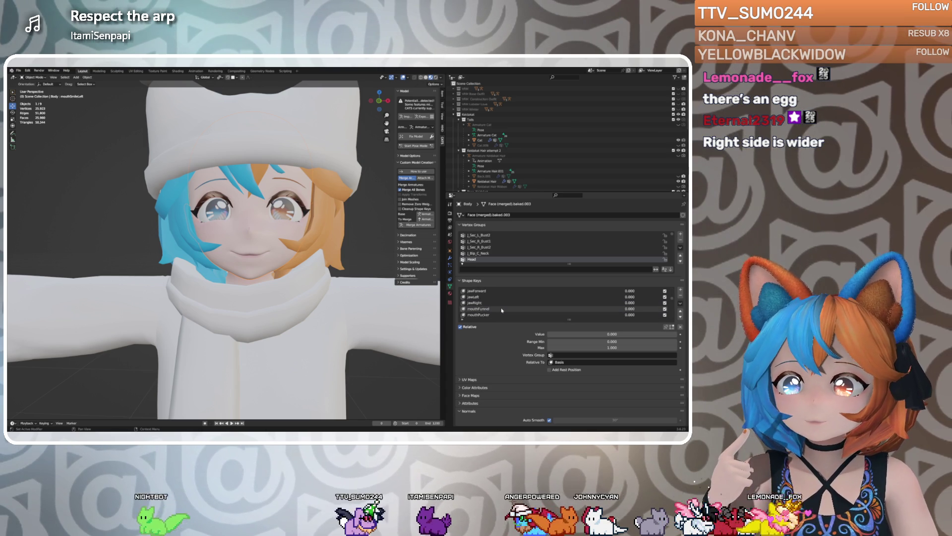
left_click(496, 315)
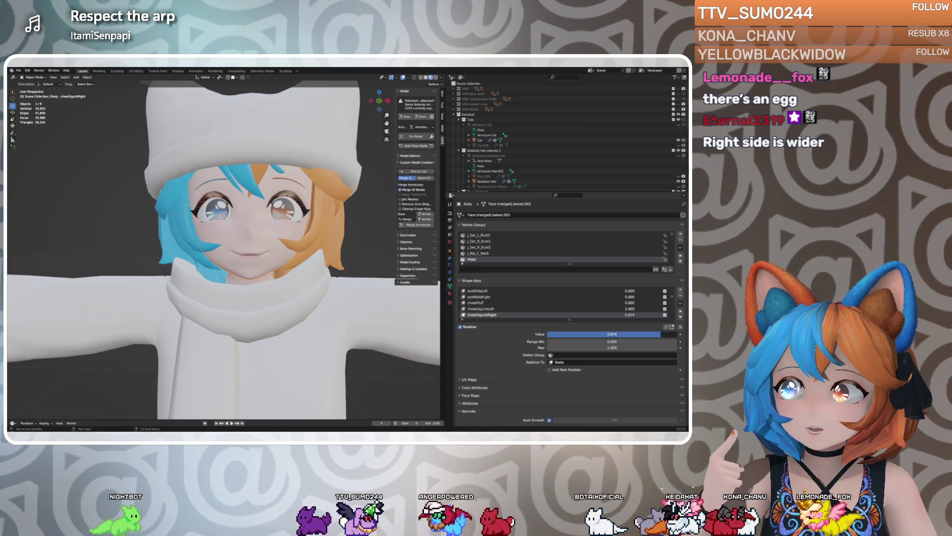
left_click(488, 309)
left_click_drag(612, 334, 518, 335)
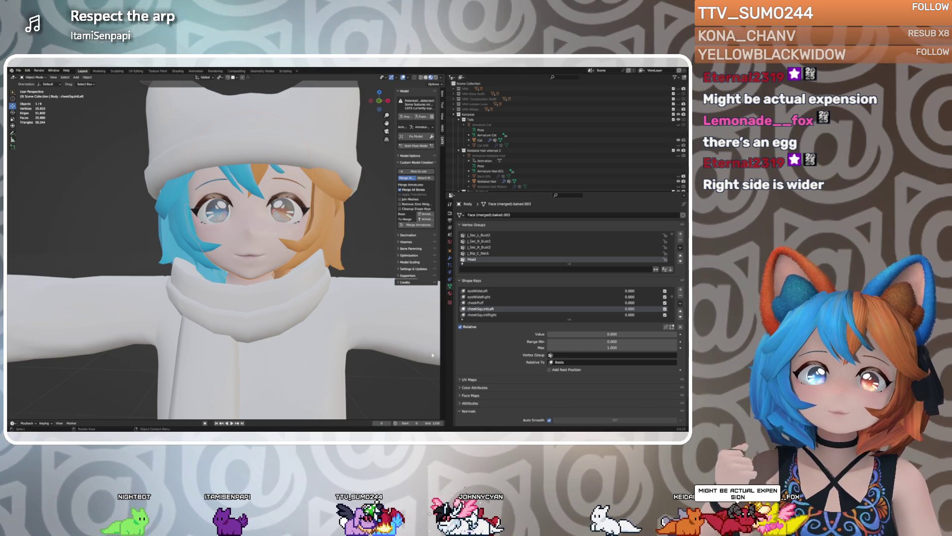
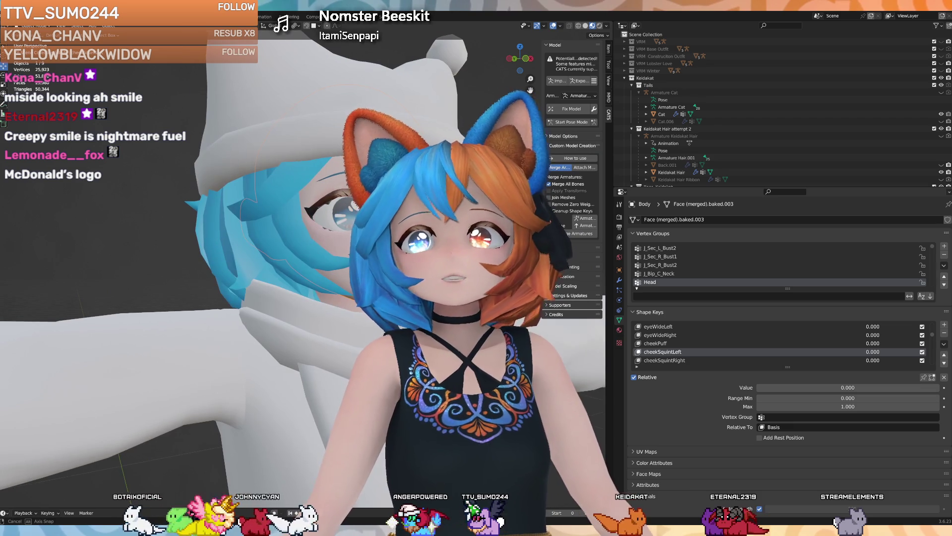
Set both the mouthSmileLeft and mouthSmileRight shape key values to 1
scroll(679, 344, "down", 5)
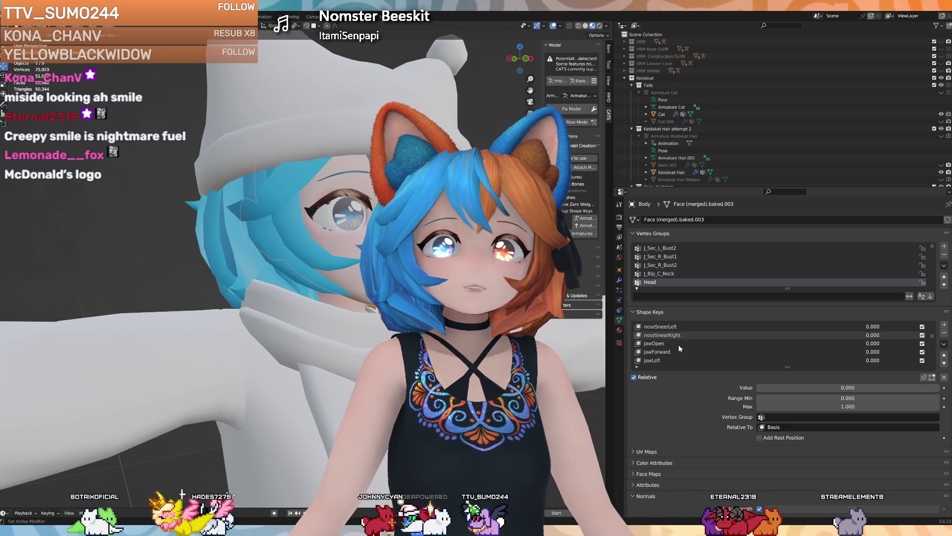
scroll(680, 345, "down", 5)
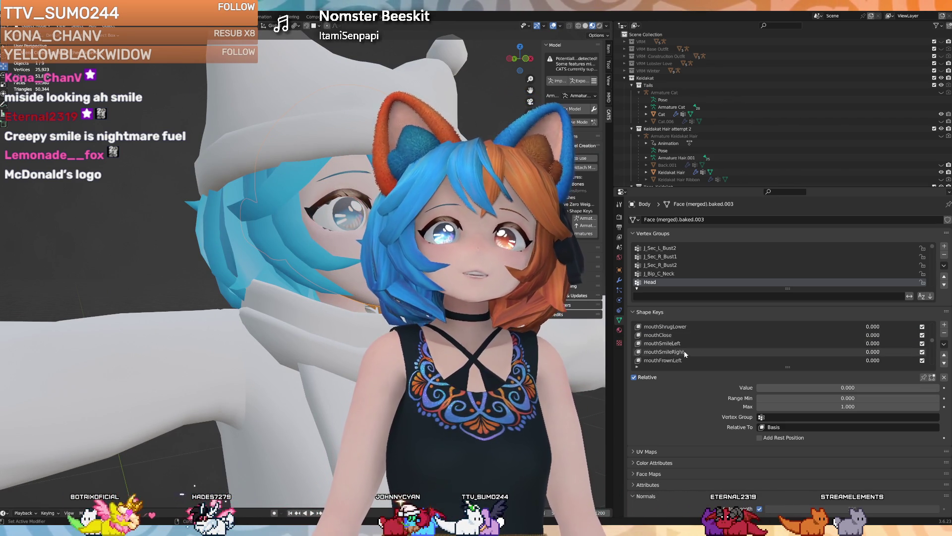
left_click(664, 335)
left_click(793, 387)
type("1")
key("Return")
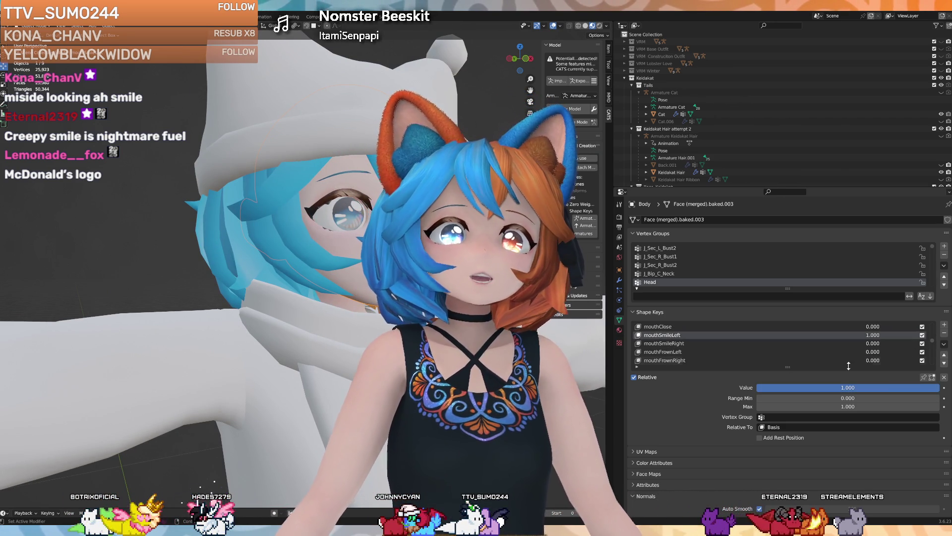
left_click(665, 343)
left_click(794, 387)
type("1")
key("Return")
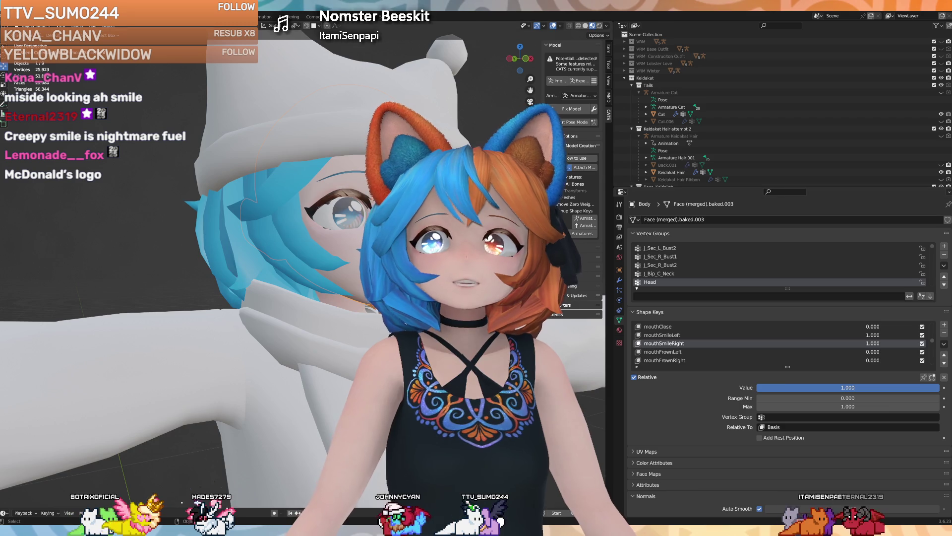
Orbit in toward the faces and put the face mesh into Edit Mode
middle_click_drag(446, 298, 496, 297)
middle_click_drag(368, 327, 299, 287)
key("Tab")
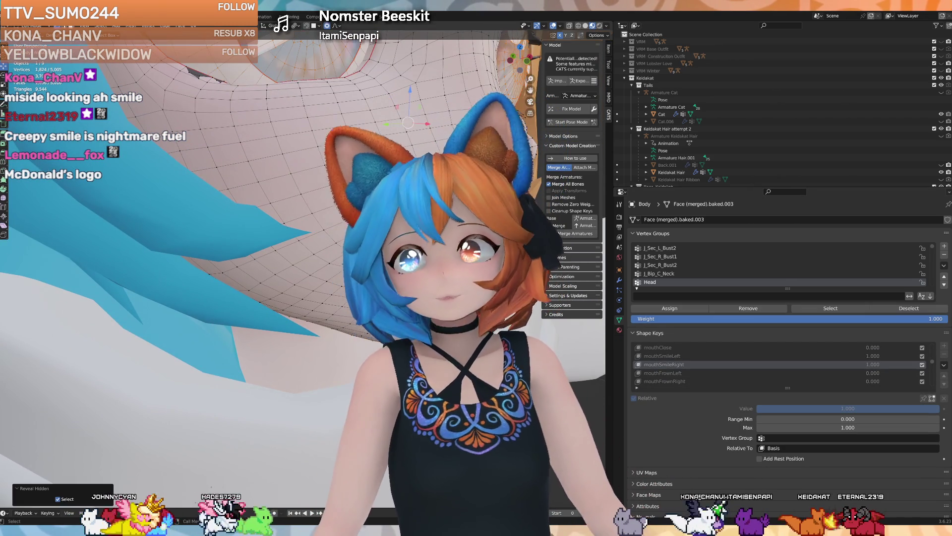
Reveal all hidden face geometry with Alt+H and select a mouth vertex
key("alt+h")
middle_click_drag(273, 494, 358, 323)
middle_click_drag(297, 248, 416, 212)
mouse_move(460, 494)
middle_mouse_down()
mouse_move(293, 398)
mouse_move(318, 421)
mouse_move(402, 443)
middle_mouse_up()
left_click(294, 407)
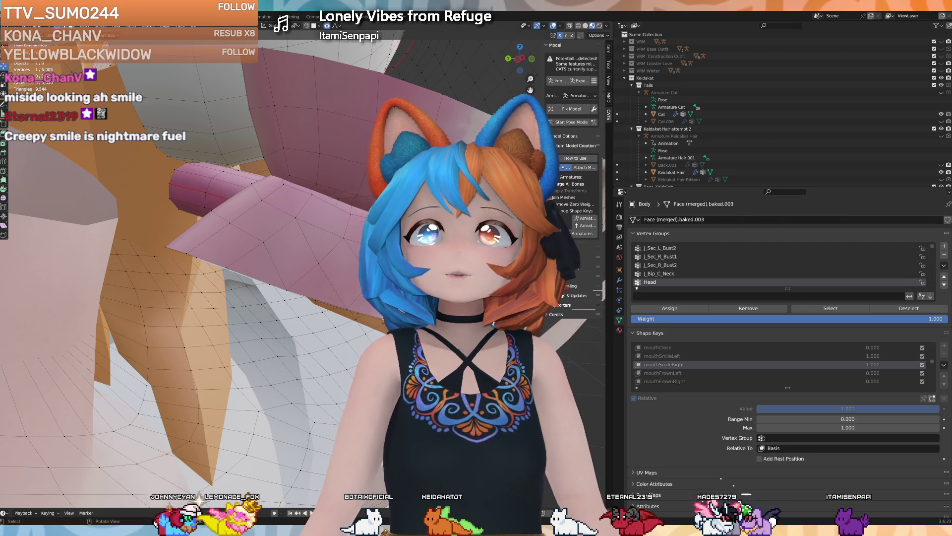
Move the selected vertices, then shift them along the Y axis
key("g")
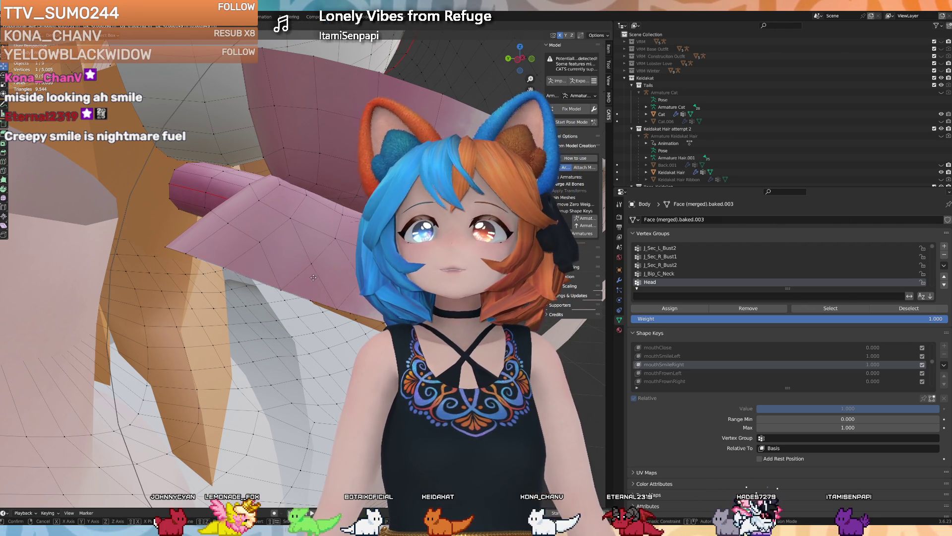
left_click(348, 284)
middle_click_drag(359, 287, 293, 269)
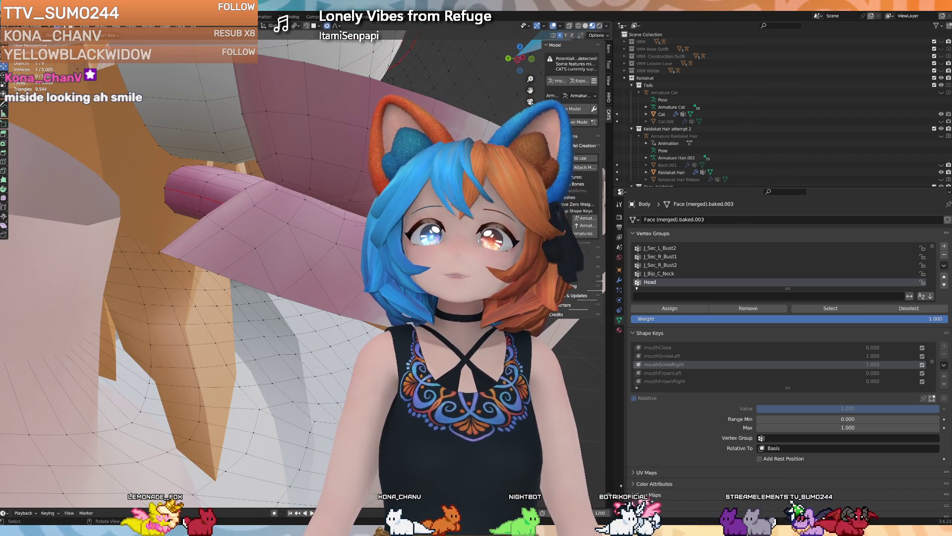
key("g")
key("y")
key("Return")
mouse_move(238, 248)
middle_mouse_down()
mouse_move(317, 219)
mouse_move(333, 268)
mouse_move(367, 229)
middle_mouse_up()
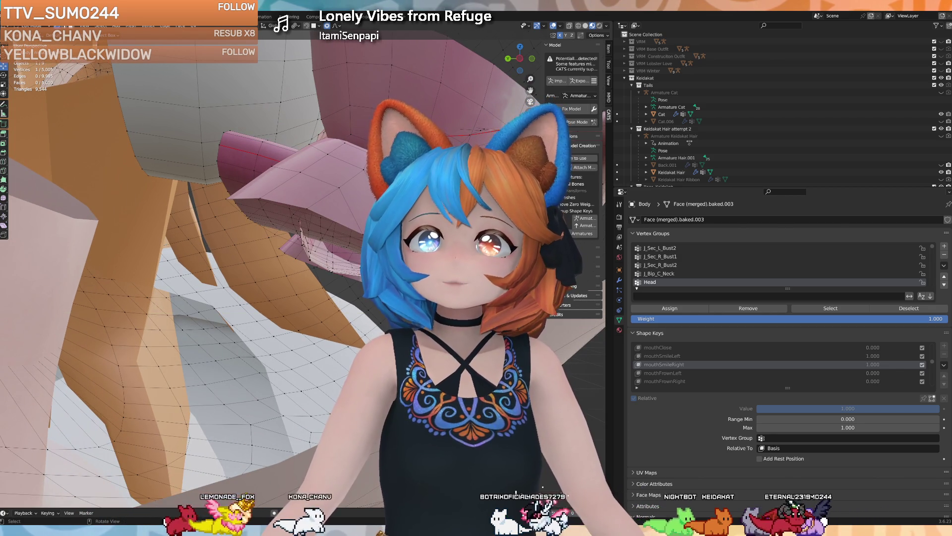
Nudge the vertices 0.000835 m along Y with Smooth proportional editing at size 0.027
key("g")
key("y")
key("Return")
mouse_move(377, 303)
middle_mouse_down()
mouse_move(353, 289)
mouse_move(385, 297)
middle_mouse_up()
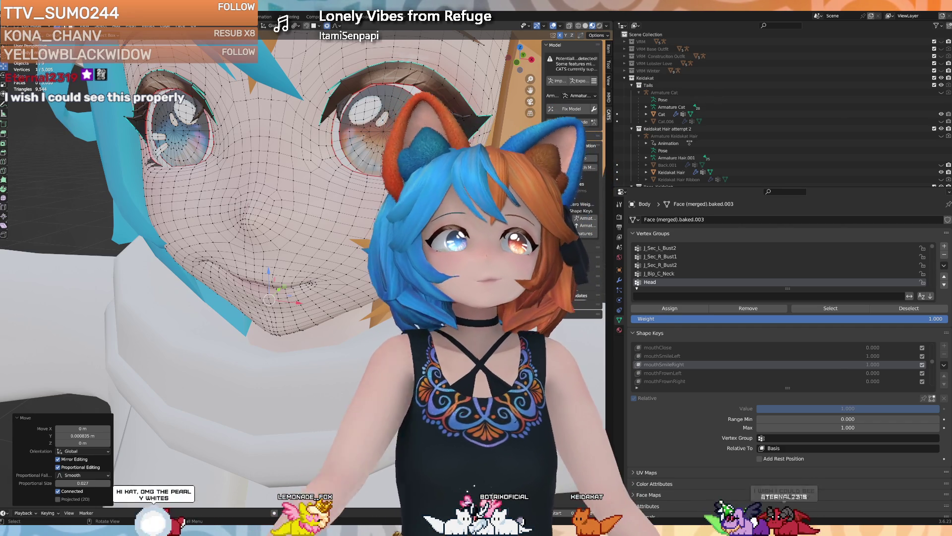
Nudge mouthSmileLeft's mouth vertices 0.000909 m along Y, then reselect mouthSmileRight and exit Edit Mode
middle_click_drag(385, 297, 375, 292)
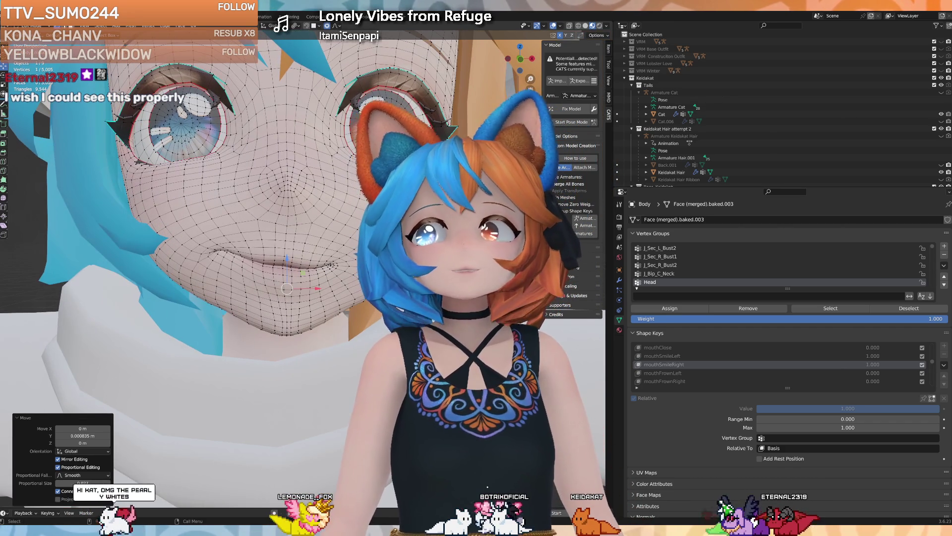
left_click(661, 357)
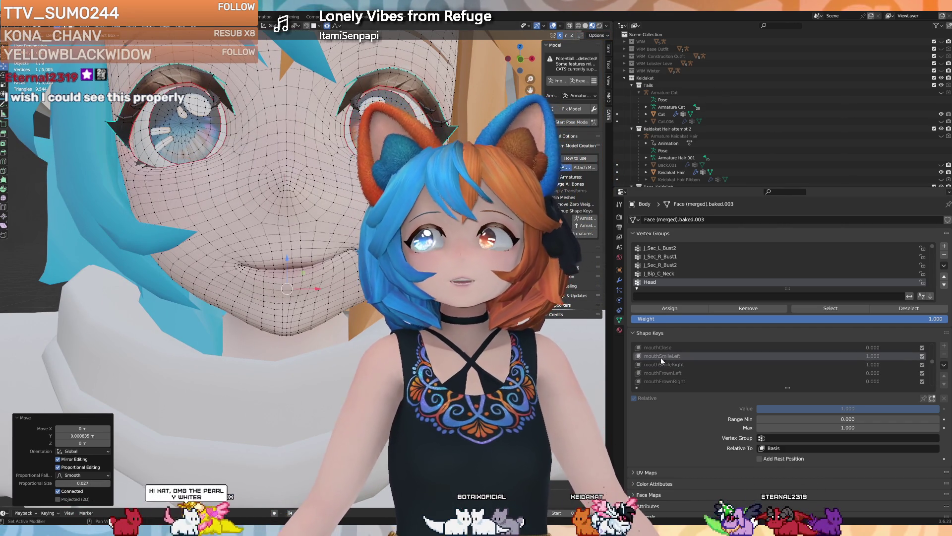
scroll(315, 308, "up", 2)
mouse_move(318, 307)
middle_mouse_down()
mouse_move(323, 322)
mouse_move(282, 324)
middle_mouse_up()
left_click_drag(282, 324, 290, 323)
mouse_move(290, 323)
middle_mouse_down()
mouse_move(336, 309)
mouse_move(320, 303)
middle_mouse_up()
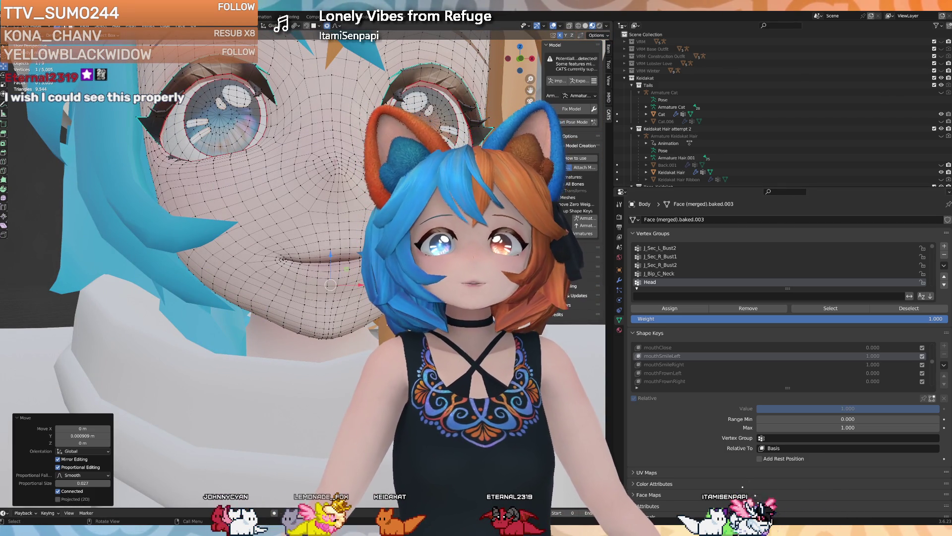
left_click(704, 364)
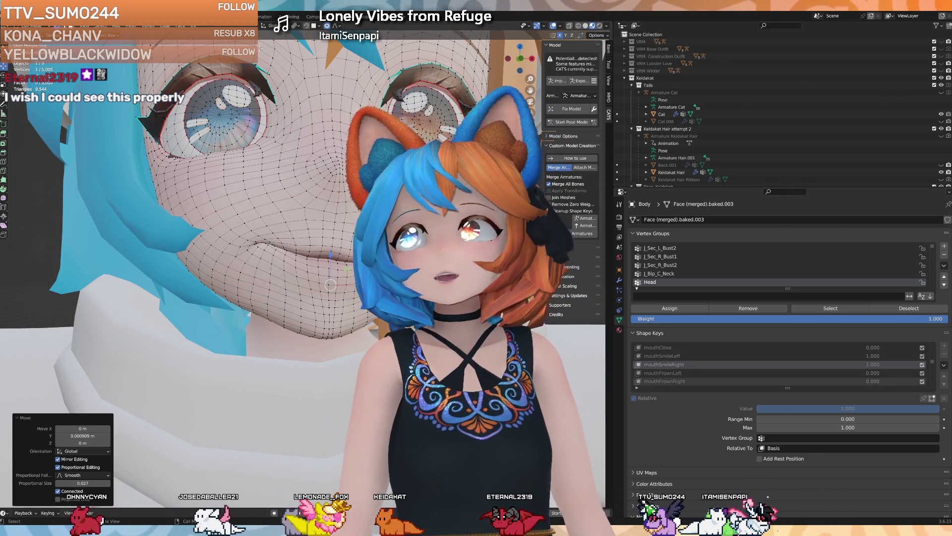
key("Tab")
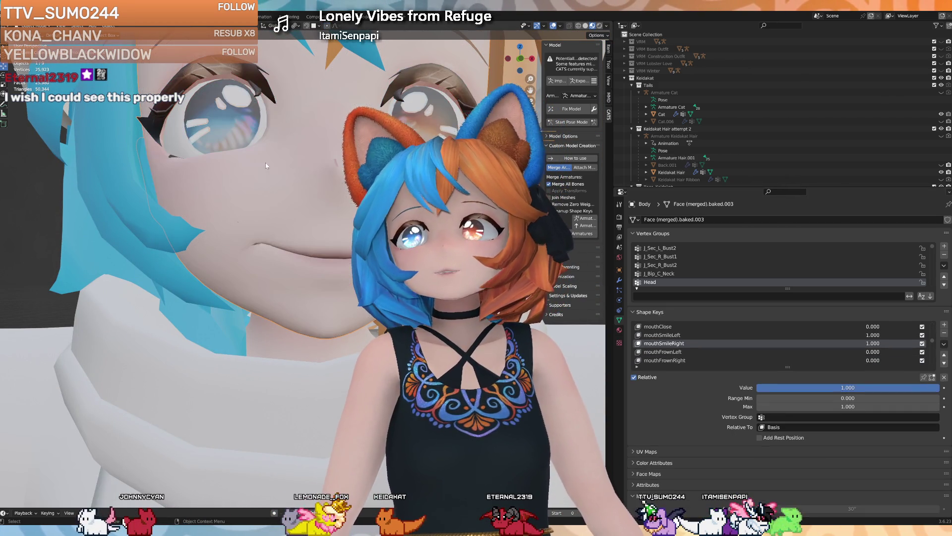
scroll(713, 348, "down", 2)
scroll(713, 348, "down", 5)
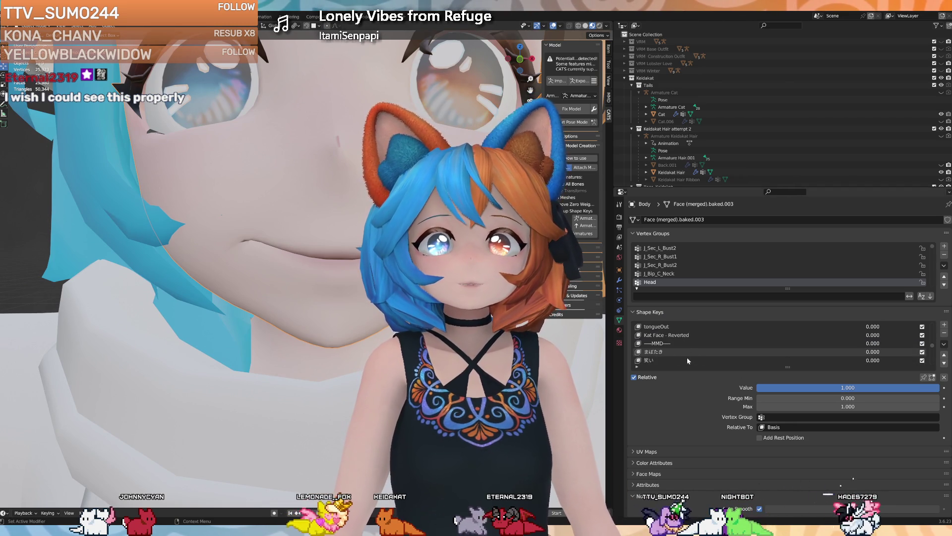
scroll(684, 356, "up", 5)
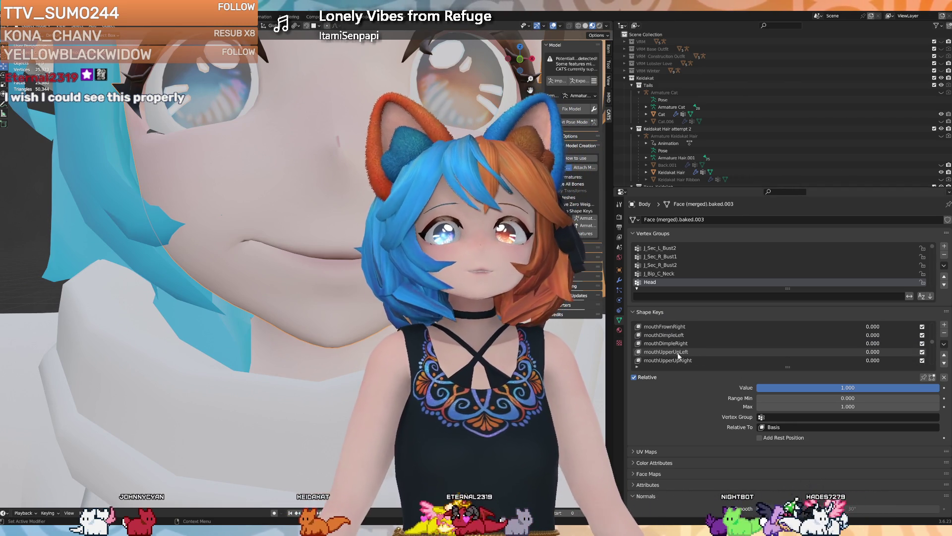
scroll(679, 355, "up", 3)
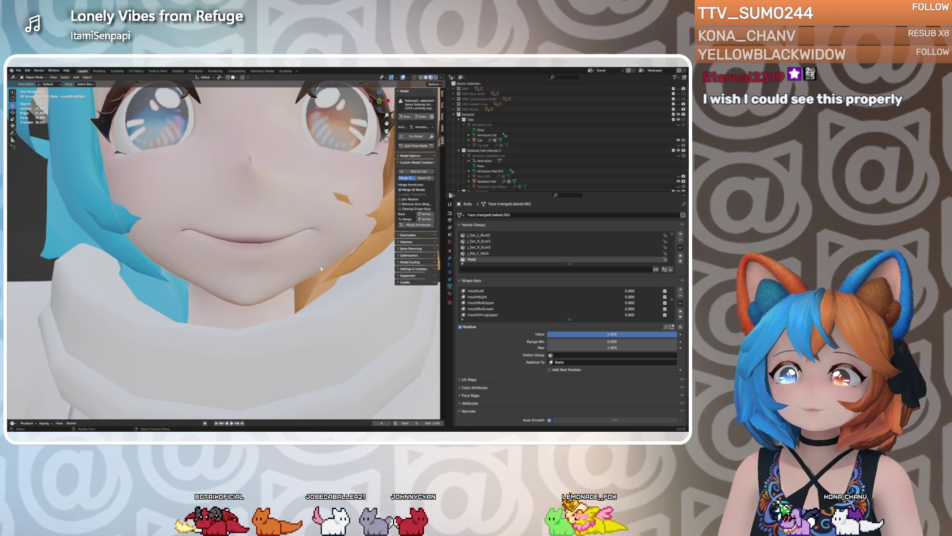
scroll(492, 309, "up", 1)
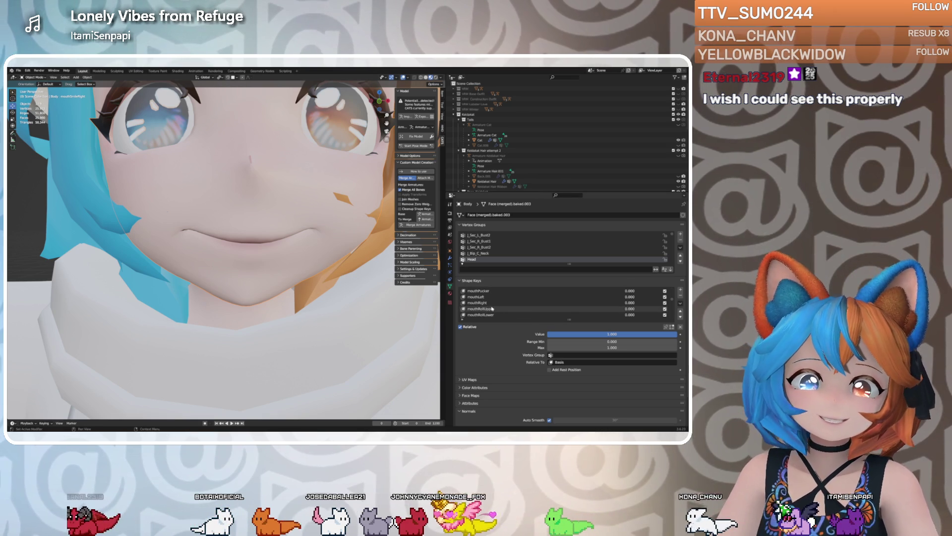
scroll(492, 308, "down", 1)
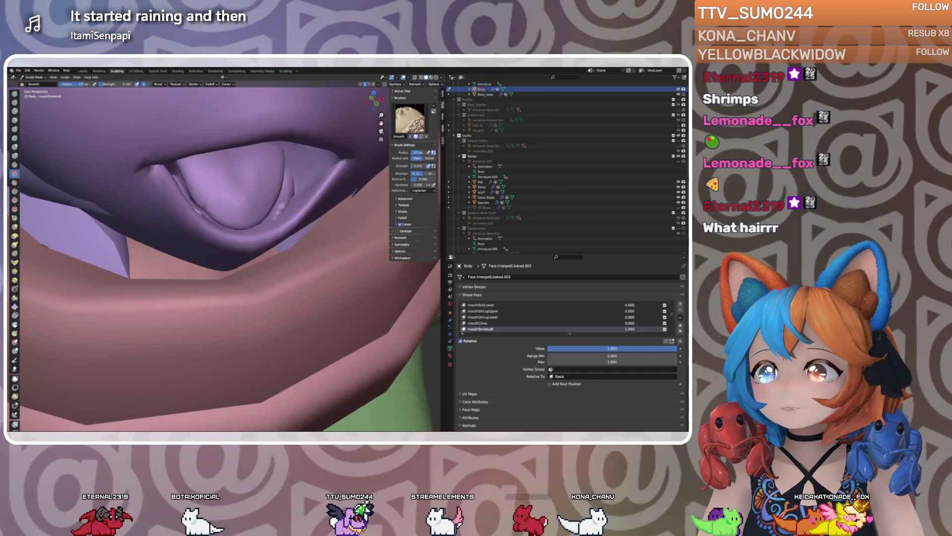
Choose the Grab brush and hide the linked inner-mouth tube pieces in Edit Mode
mouse_move(214, 211)
middle_mouse_down()
mouse_move(260, 211)
mouse_move(233, 204)
middle_mouse_up()
left_click(14, 226)
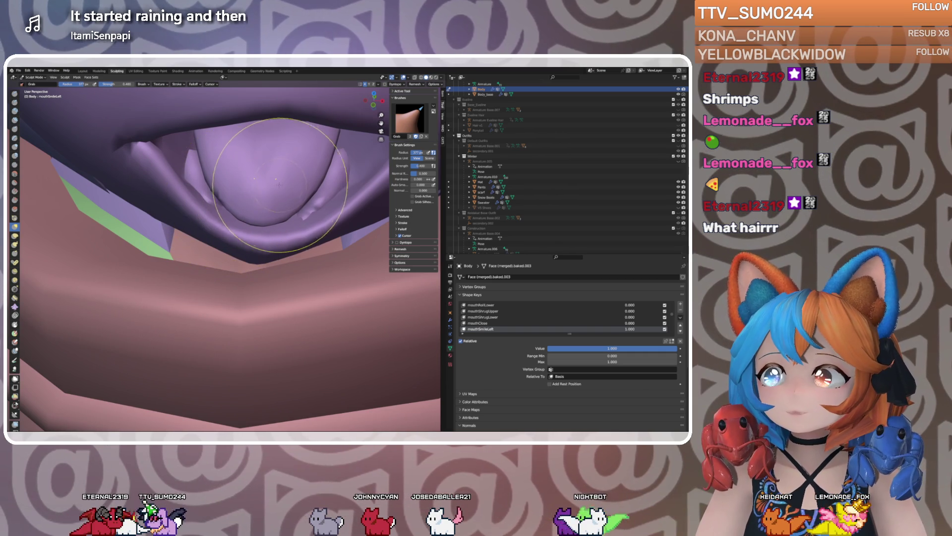
mouse_move(238, 193)
middle_mouse_down()
mouse_move(253, 223)
mouse_move(294, 230)
middle_mouse_up()
key("Tab")
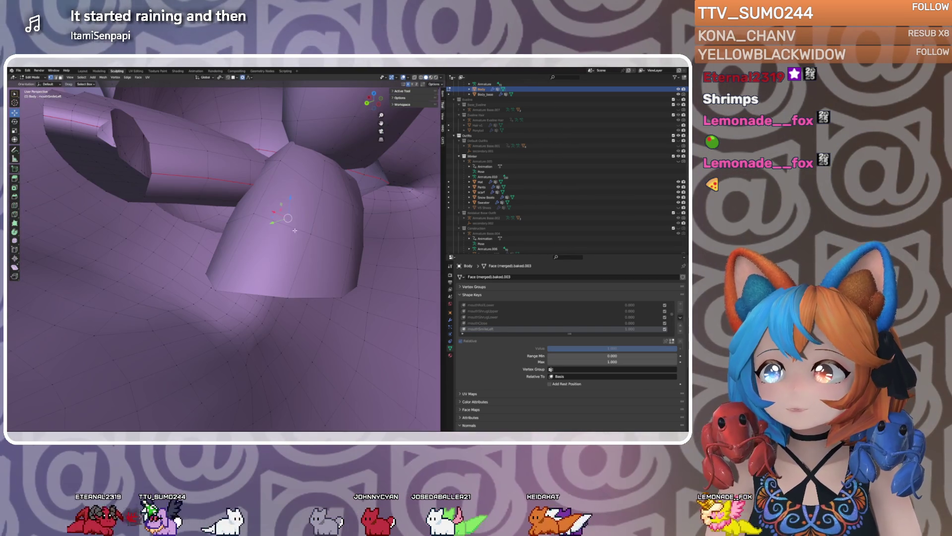
key("l")
key("l")
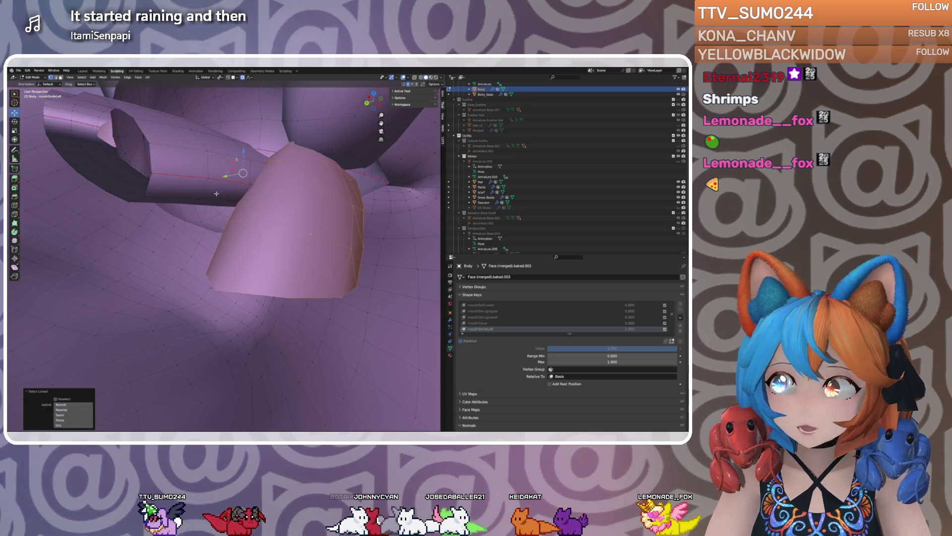
key("h")
mouse_move(337, 144)
middle_mouse_down()
mouse_move(304, 191)
mouse_move(255, 191)
mouse_move(265, 207)
mouse_move(276, 202)
middle_mouse_up()
key("ctrl+Tab")
Set the mouthSmileRight shape key value to 0
scroll(255, 191, "up", 2)
scroll(545, 318, "down", 3)
left_click(489, 317)
left_click_drag(625, 349, 543, 348)
Make mouthSmileLeft active, try a lower-lip Grab pull, undo it, and return to Layout
left_click(491, 311)
middle_click_drag(323, 206, 264, 237)
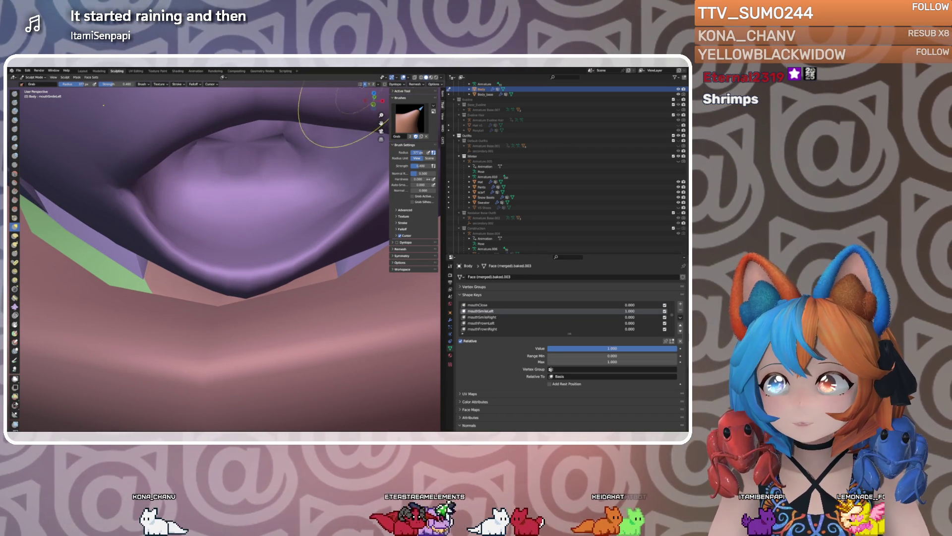
scroll(351, 159, "down", 1)
scroll(276, 213, "down", 1)
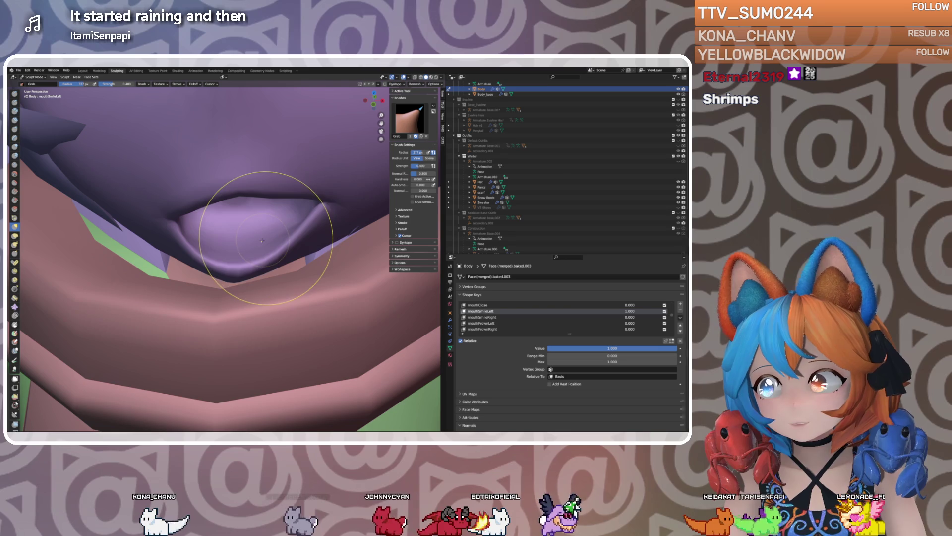
mouse_move(263, 242)
left_mouse_down()
mouse_move(264, 256)
mouse_move(263, 149)
left_mouse_up()
key("ctrl+z")
left_click(83, 72)
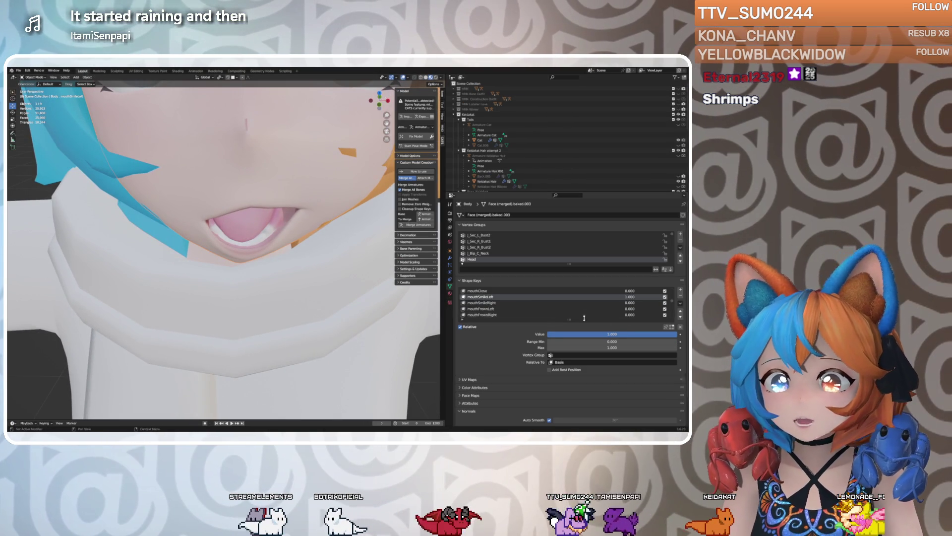
Make mouthSmileRight active and raise its value to about 0.881
left_click(481, 302)
left_click_drag(612, 334, 661, 333)
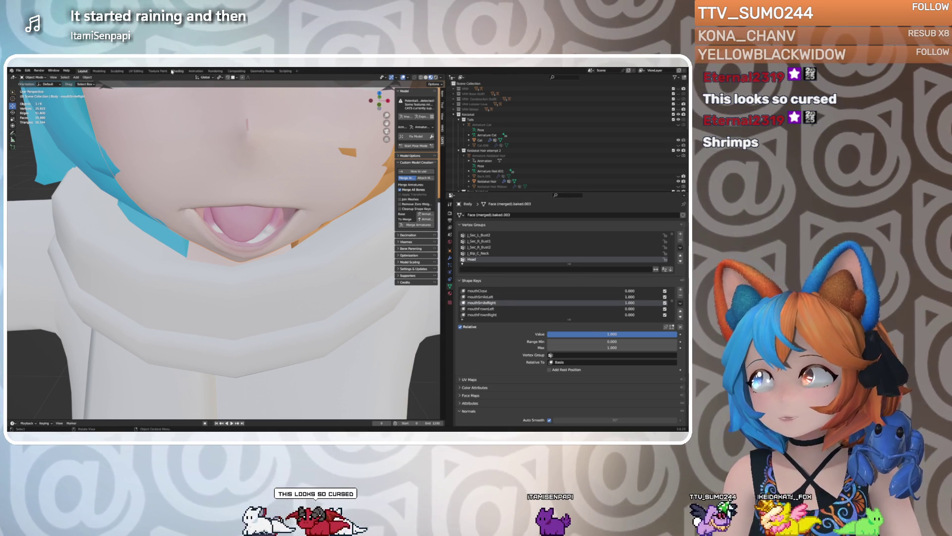
left_click(119, 71)
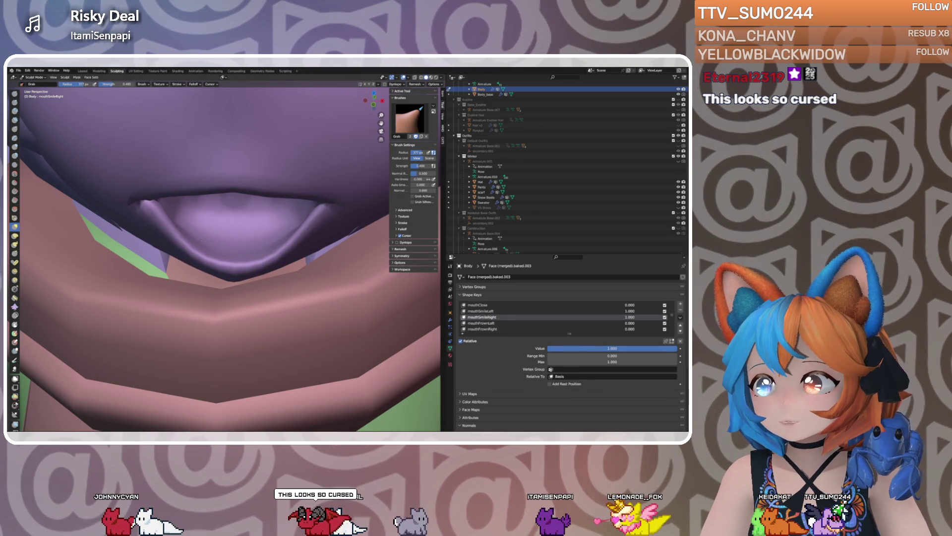
left_click(82, 71)
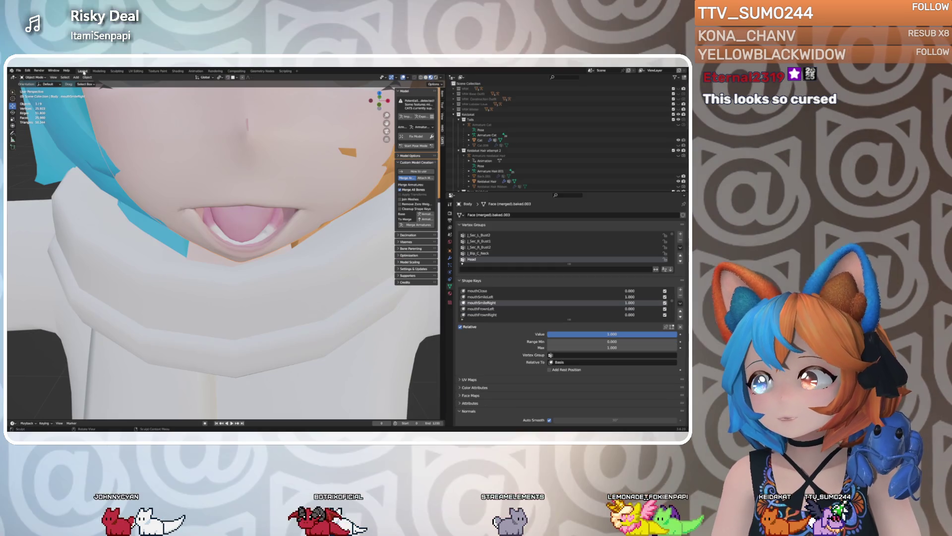
mouse_move(181, 172)
middle_mouse_down()
mouse_move(209, 178)
mouse_move(219, 148)
middle_mouse_up()
Grab-sculpt the lower lip in the Sculpting workspace, then return to the Layout workspace
left_click(120, 72)
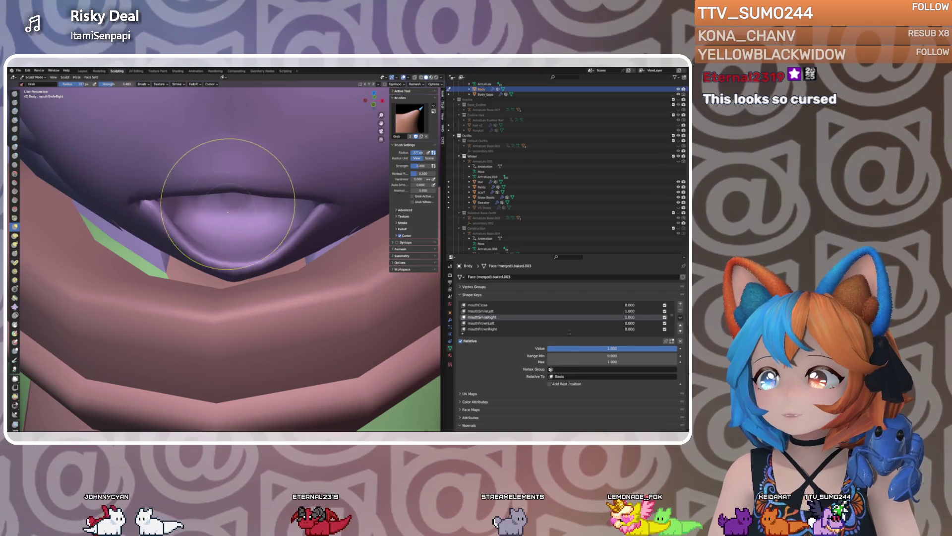
left_click_drag(193, 233, 193, 258)
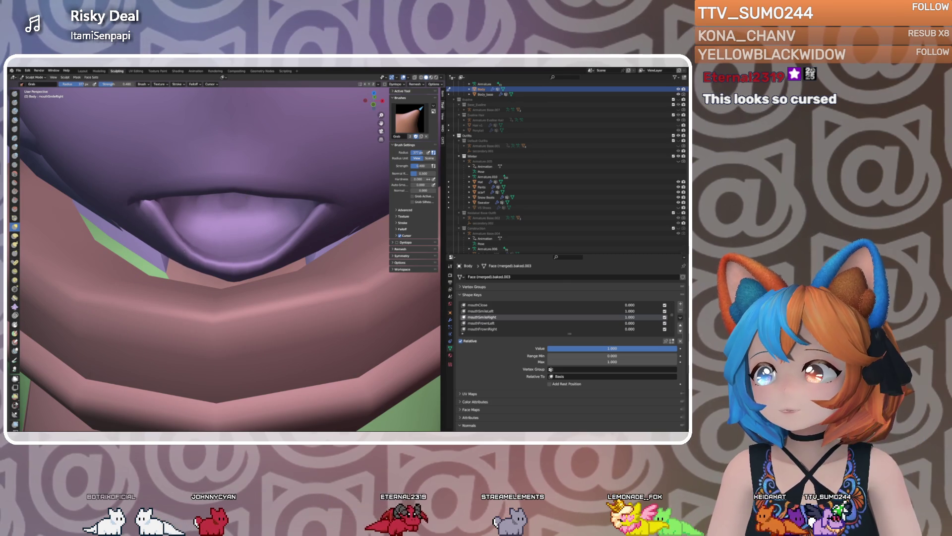
mouse_move(209, 218)
middle_mouse_down()
mouse_move(222, 224)
mouse_move(138, 170)
middle_mouse_up()
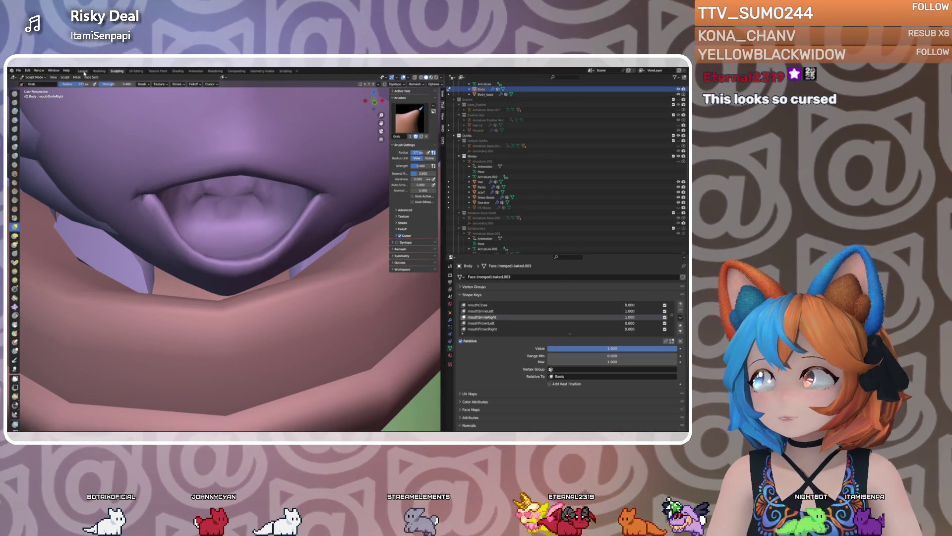
left_click(84, 73)
mouse_move(238, 213)
middle_mouse_down()
mouse_move(269, 204)
mouse_move(247, 216)
middle_mouse_up()
scroll(261, 207, "down", 4)
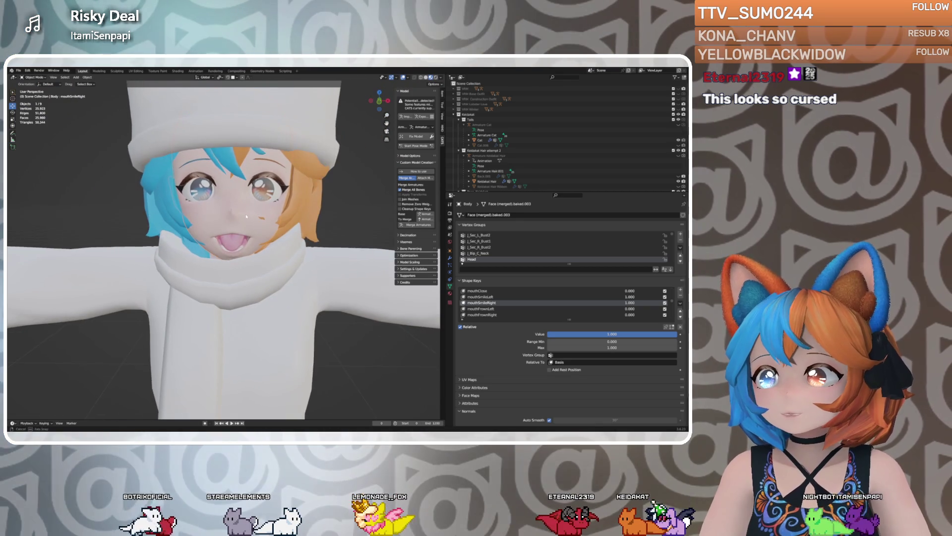
Select the jawOpen shape key and lower its value to 0 to close the mouth
scroll(246, 216, "up", 3)
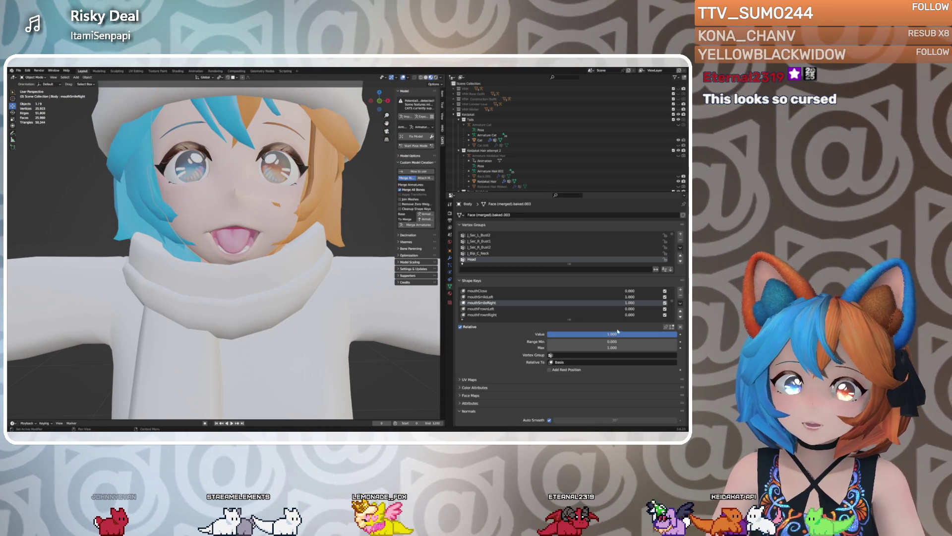
mouse_move(667, 334)
left_mouse_down()
mouse_move(575, 333)
mouse_move(675, 334)
left_mouse_up()
scroll(523, 308, "down", 2)
scroll(522, 308, "down", 3)
scroll(511, 310, "up", 2)
scroll(512, 310, "up", 5)
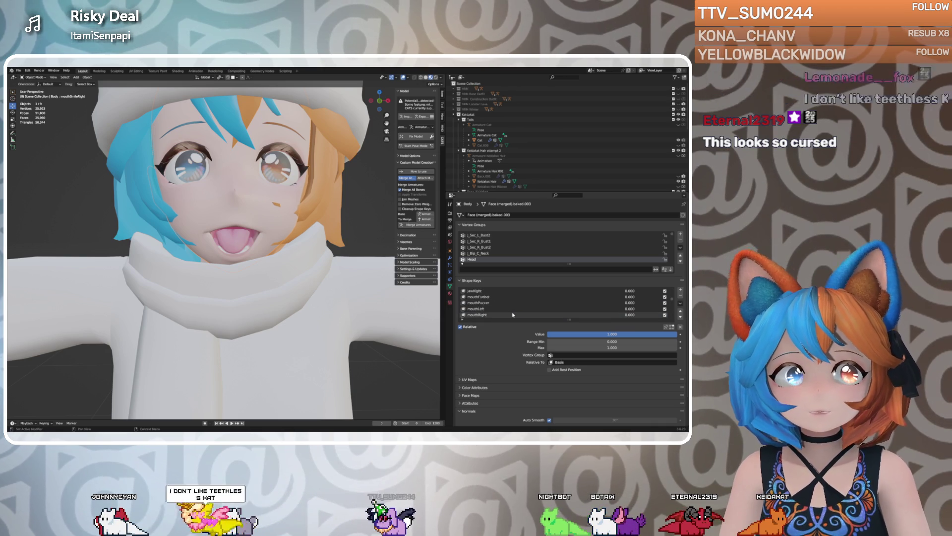
middle_click_drag(248, 219, 233, 221)
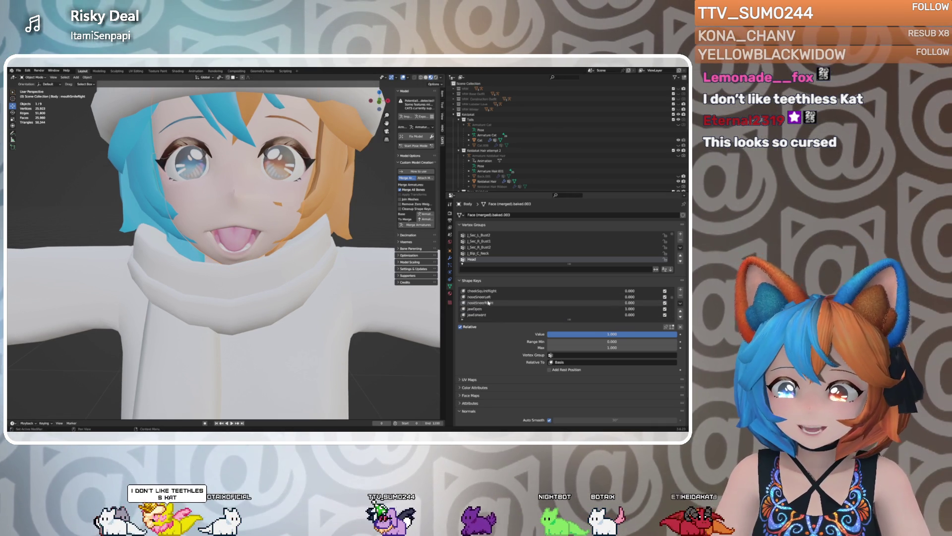
scroll(489, 306, "down", 3)
left_click(475, 308)
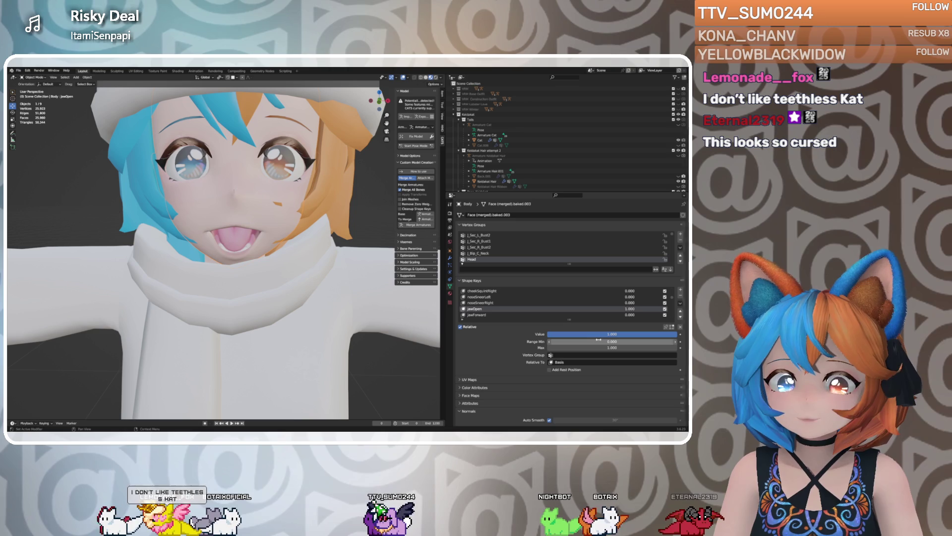
mouse_move(612, 333)
left_mouse_down()
mouse_move(640, 333)
mouse_move(546, 333)
left_mouse_up()
mouse_move(307, 238)
middle_mouse_down()
mouse_move(355, 242)
mouse_move(192, 247)
mouse_move(302, 253)
mouse_move(251, 249)
mouse_move(273, 221)
middle_mouse_up()
Set the mouthSmileLeft and mouthSmileRight shape keys to 0 for a neutral face
scroll(570, 314, "down", 5)
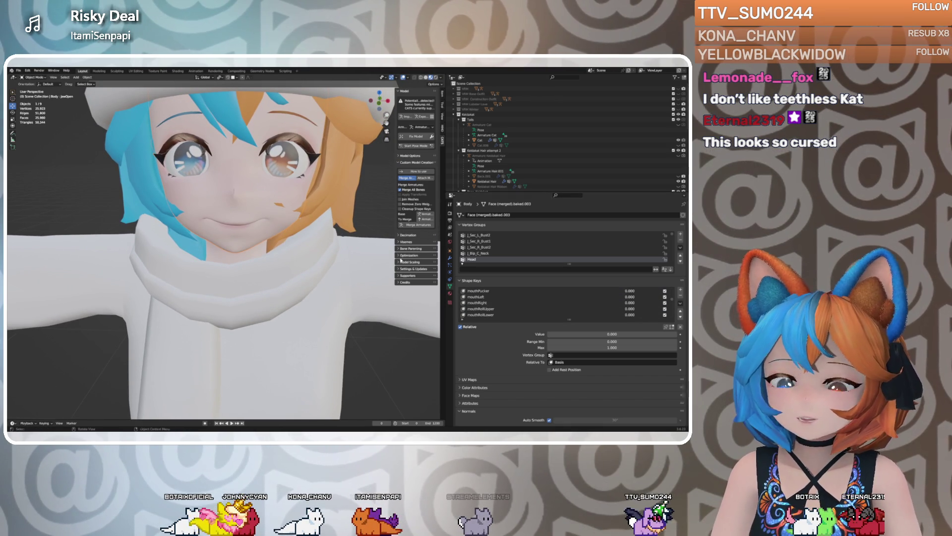
scroll(495, 303, "down", 5)
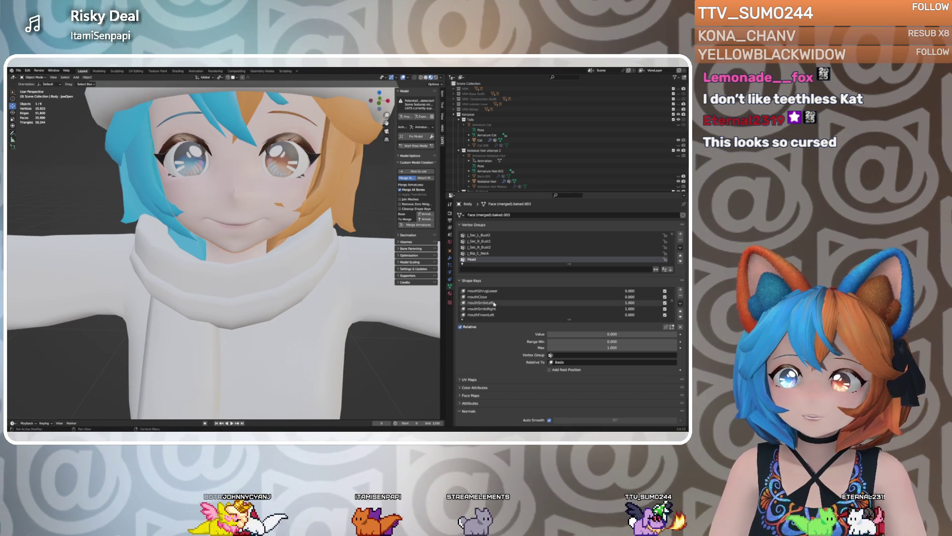
left_click(494, 303)
left_click_drag(574, 335, 548, 334)
left_click(482, 309)
middle_click_drag(278, 255, 302, 256)
mouse_move(302, 256)
middle_mouse_down()
mouse_move(324, 255)
mouse_move(318, 234)
middle_mouse_up()
scroll(318, 238, "down", 2)
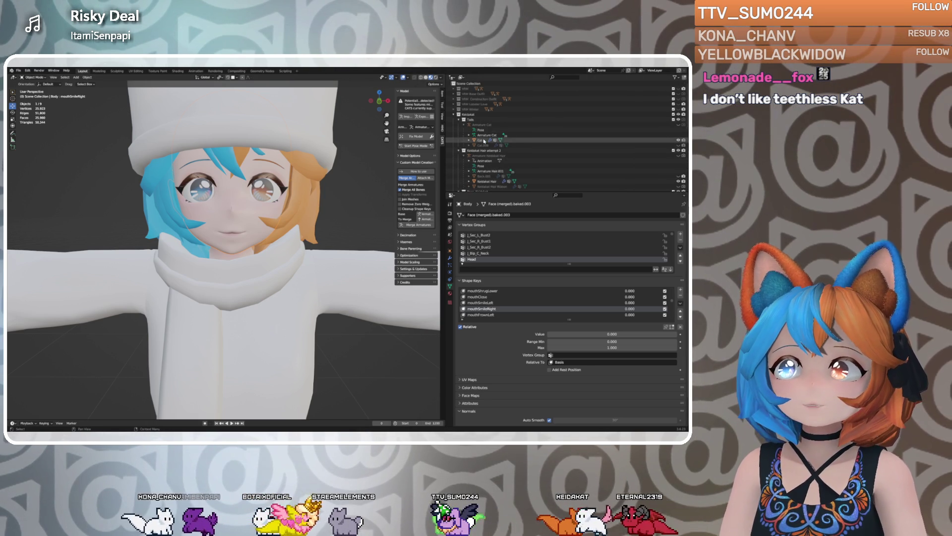
scroll(500, 156, "down", 2)
Show Default Outfits with Armature Base.001 and its outfit pieces, and hide the Winter collection
scroll(501, 157, "down", 8)
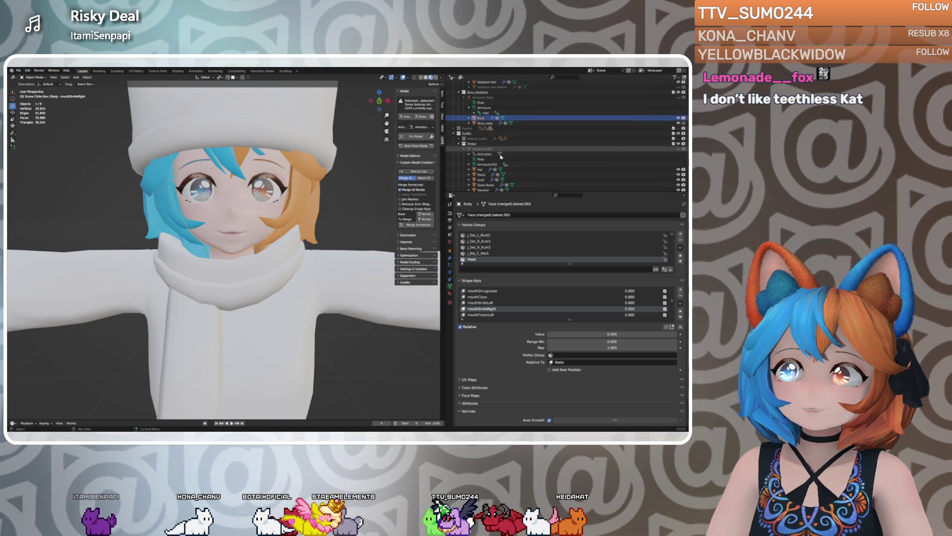
left_click(678, 132)
left_click(678, 137)
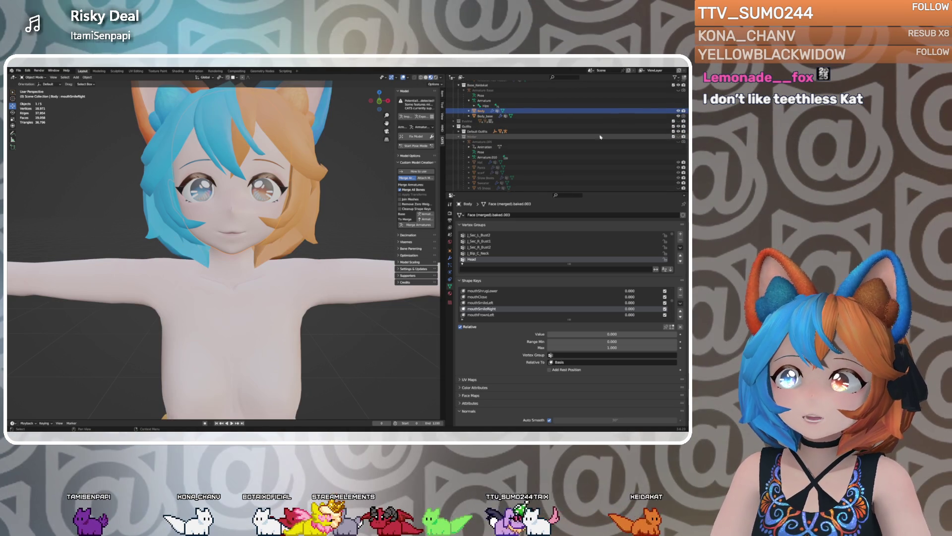
left_click(673, 137)
left_click(458, 131)
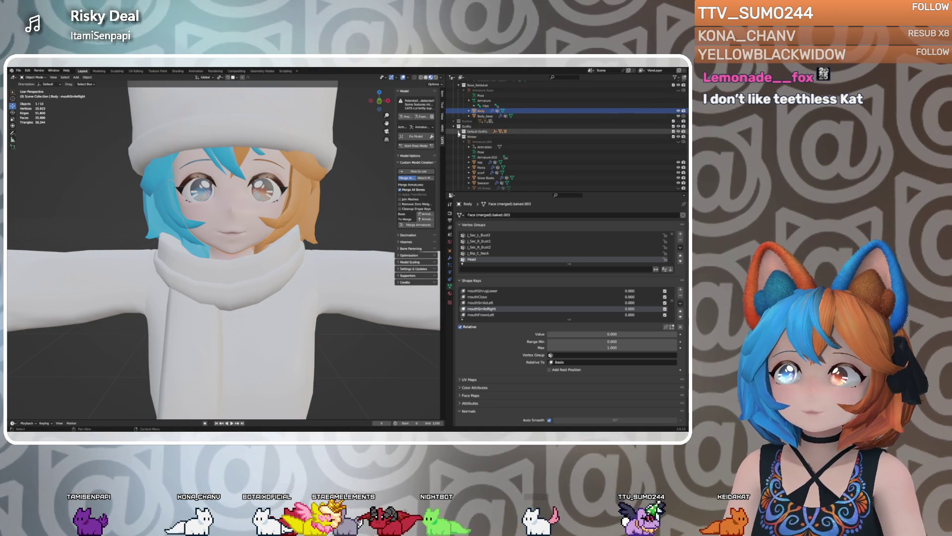
left_click(678, 137)
left_click_drag(678, 156, 678, 173)
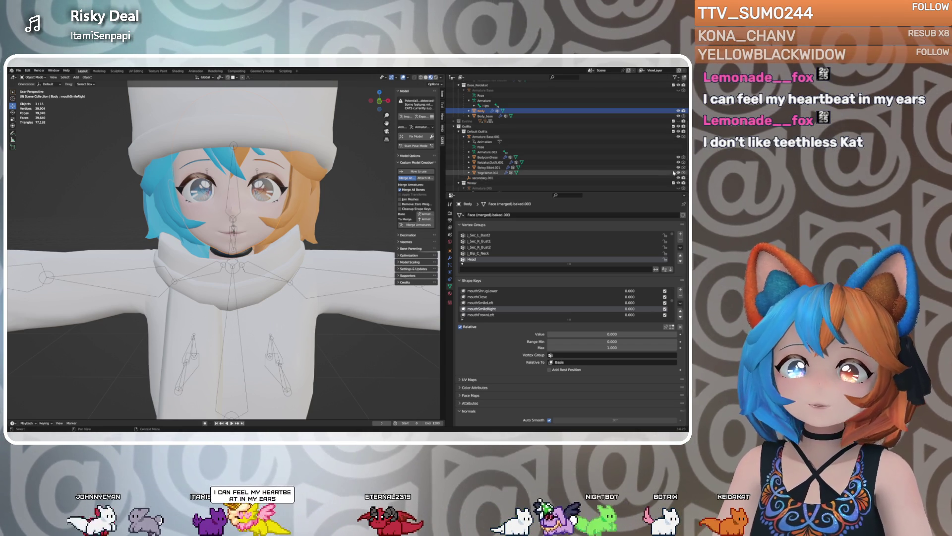
left_click(678, 184)
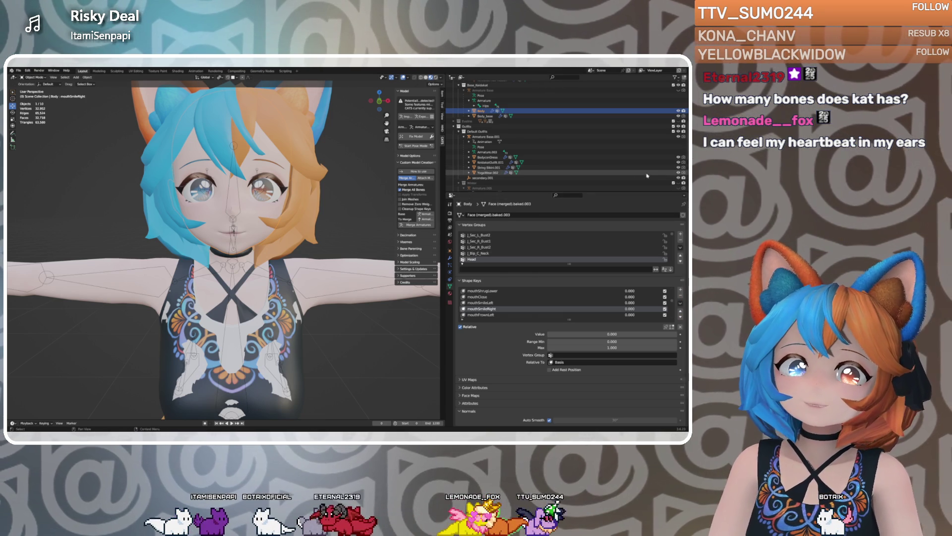
Hide YogaWear.002 and enable the collection with the yellow rope belt and pole
left_click(678, 172)
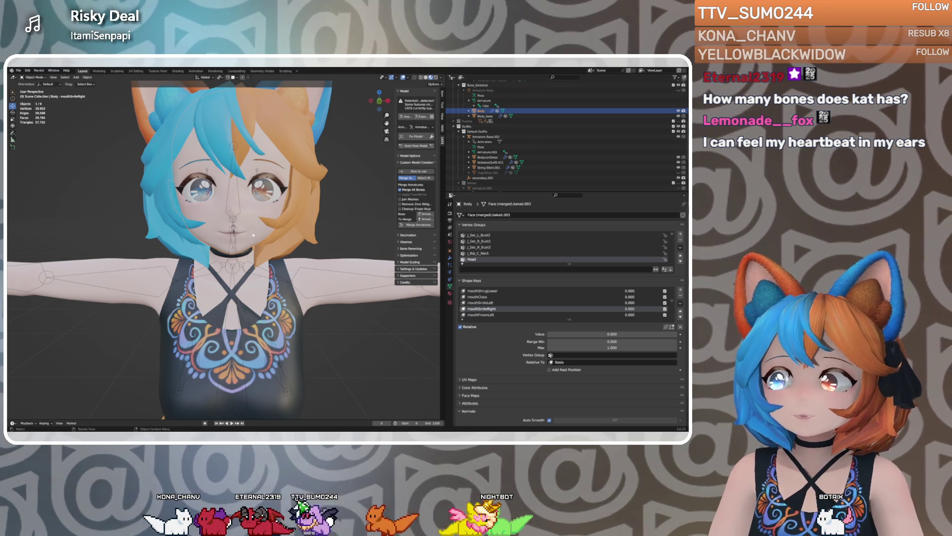
scroll(227, 259, "down", 3)
middle_click_drag(227, 259, 264, 248)
scroll(264, 248, "down", 3)
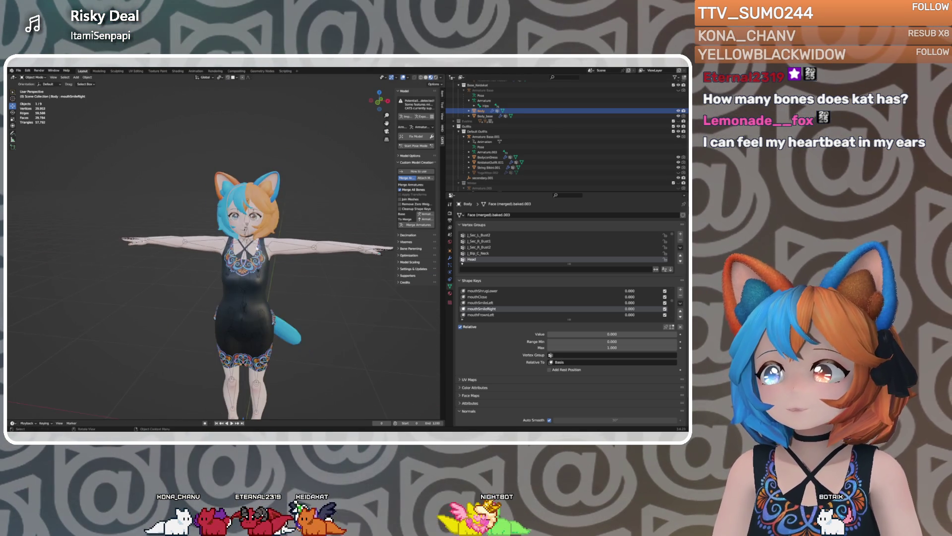
scroll(264, 248, "up", 3)
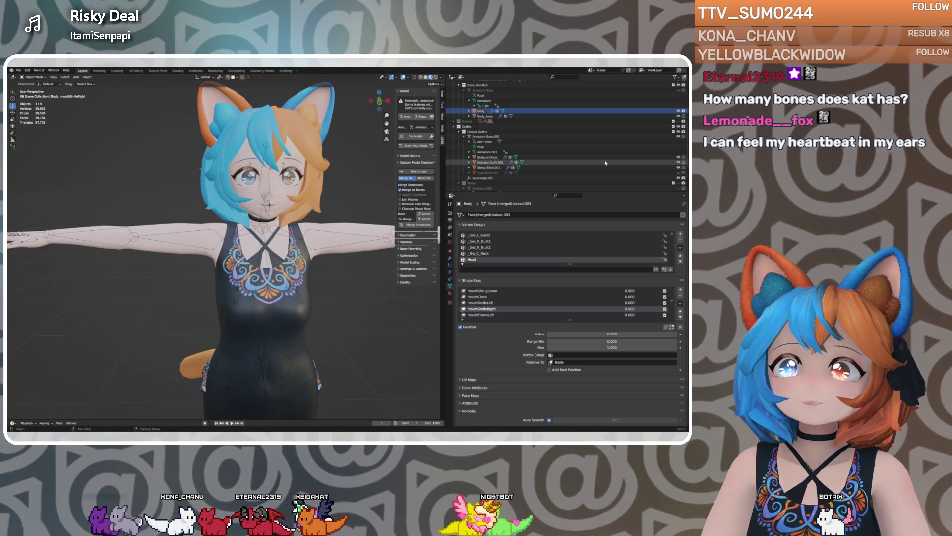
scroll(605, 163, "down", 5)
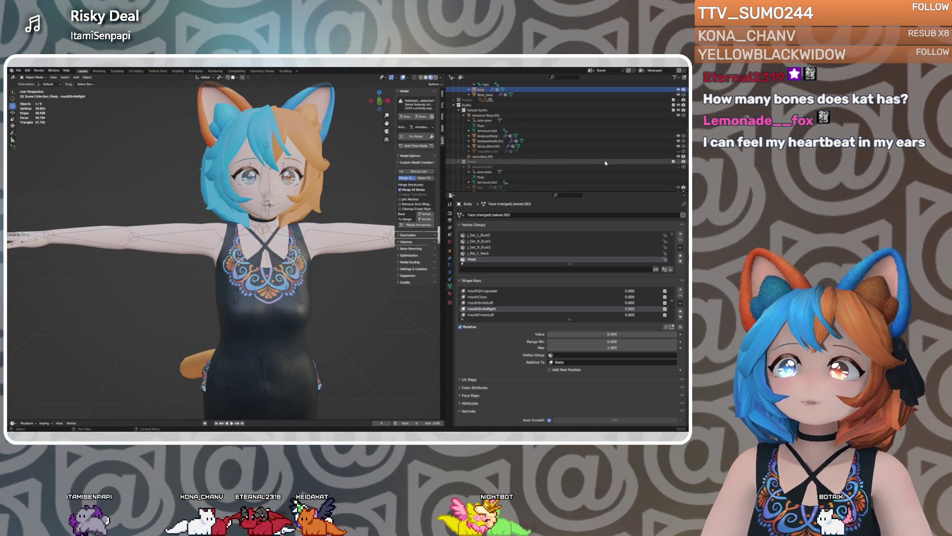
left_click(680, 162)
Collapse the Default Outfits listing and select the VRM Base Outfit collection
scroll(628, 143, "up", 5)
scroll(628, 143, "up", 3)
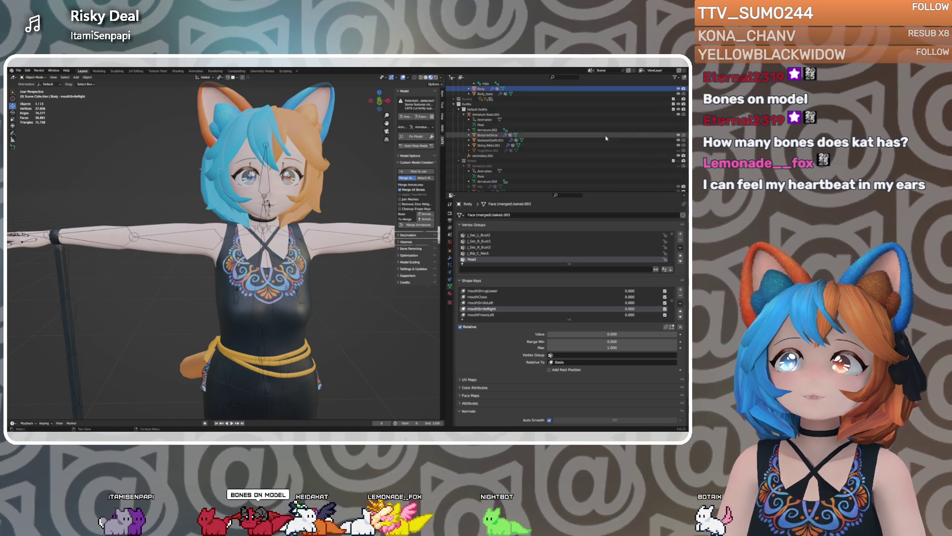
left_click(464, 115)
left_click(459, 110)
scroll(575, 139, "up", 5)
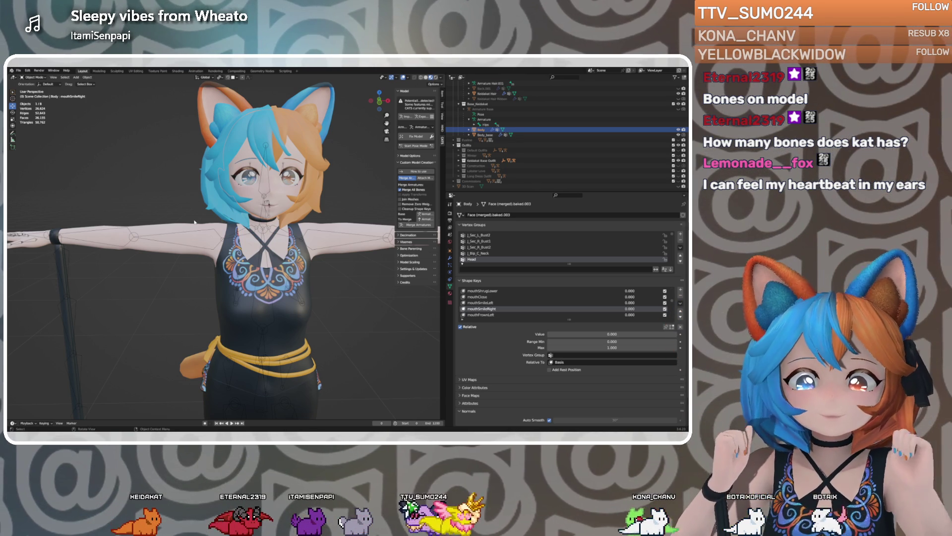
scroll(467, 91, "up", 10)
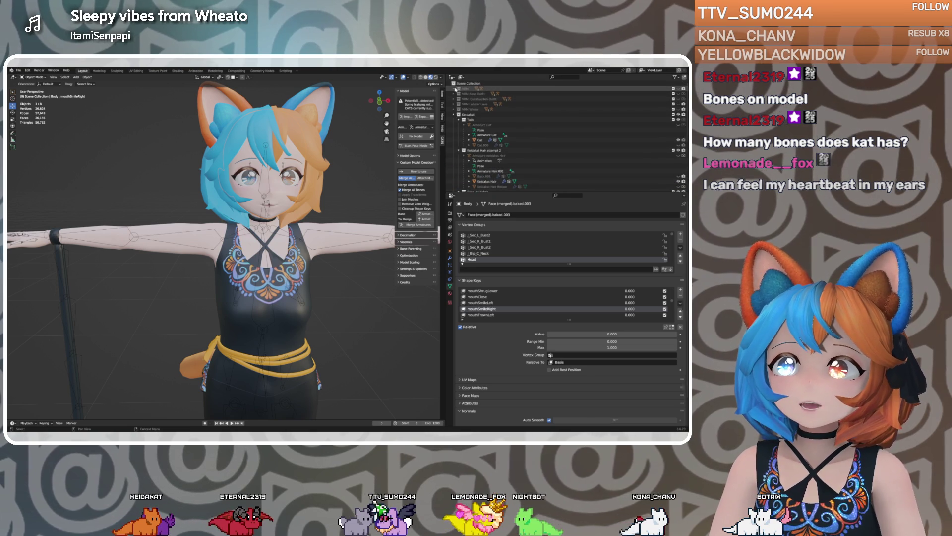
left_click(595, 93)
Show VRM Base Outfit and select all 126 bones of Armature.002 in Edit Mode
left_click(673, 93)
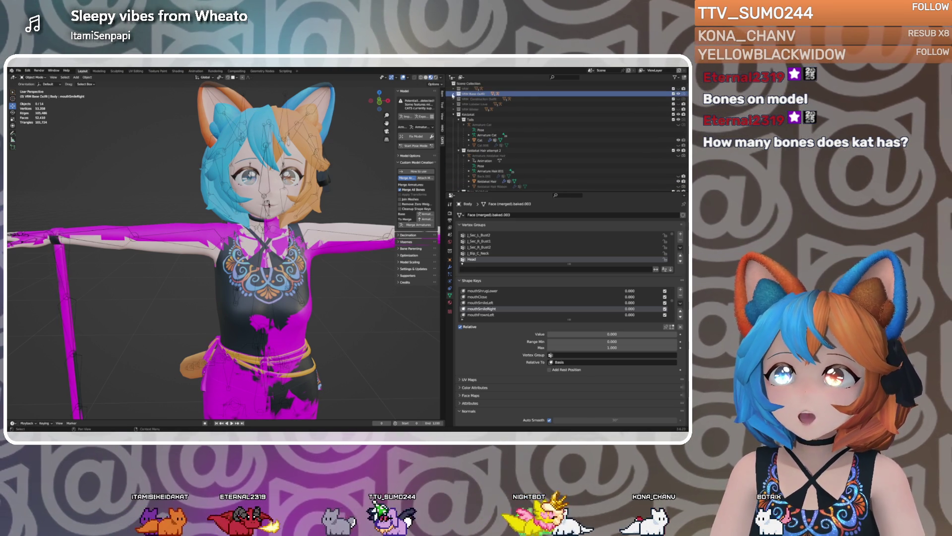
left_click(453, 94)
left_click(476, 99)
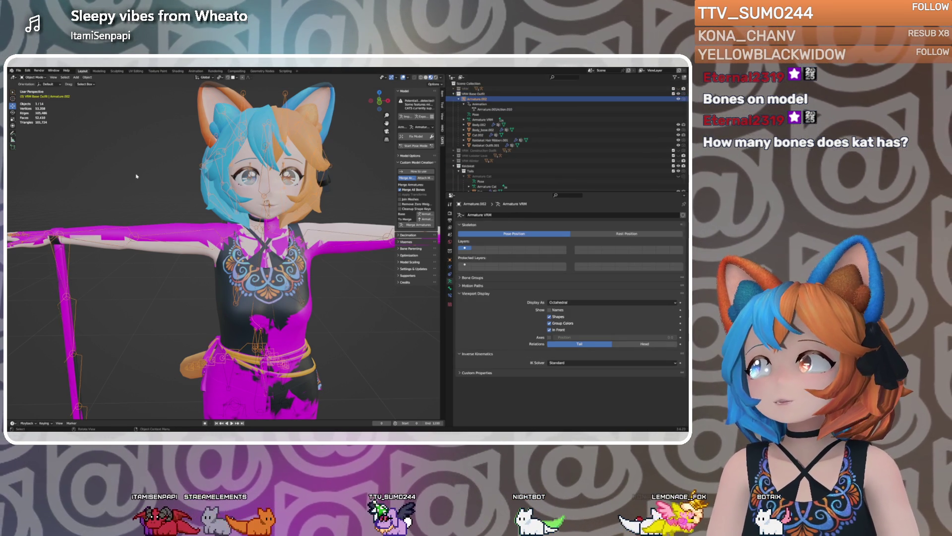
key("Tab")
key("a")
mouse_move(140, 181)
middle_mouse_down()
mouse_move(134, 193)
mouse_move(124, 173)
middle_mouse_up()
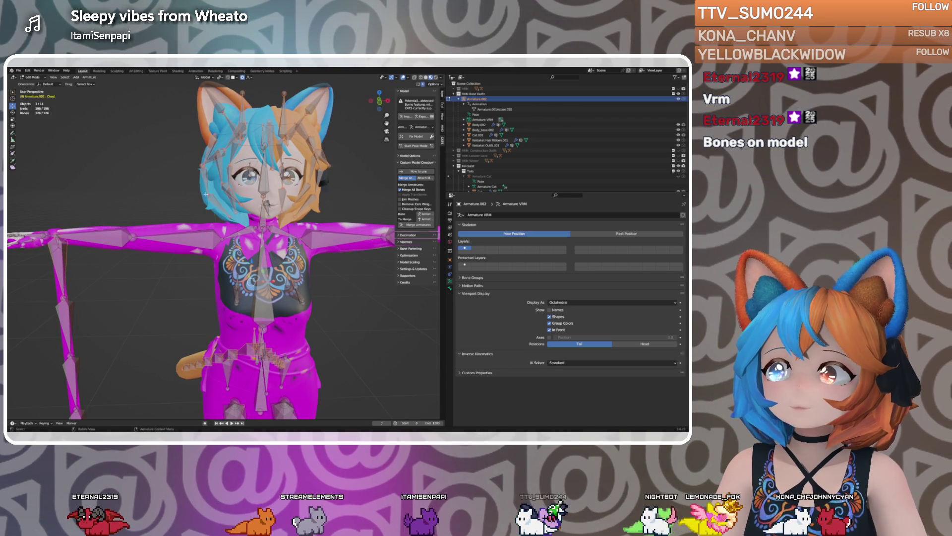
key("Tab")
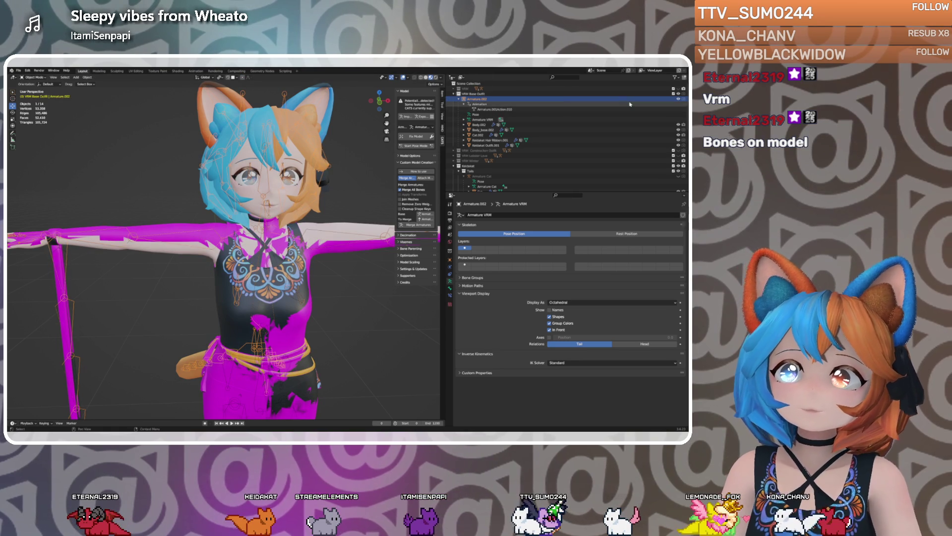
Hide the VRM Base Outfit collection again and select the Keidakat collection
mouse_move(228, 179)
middle_mouse_down()
mouse_move(206, 174)
mouse_move(278, 168)
middle_mouse_up()
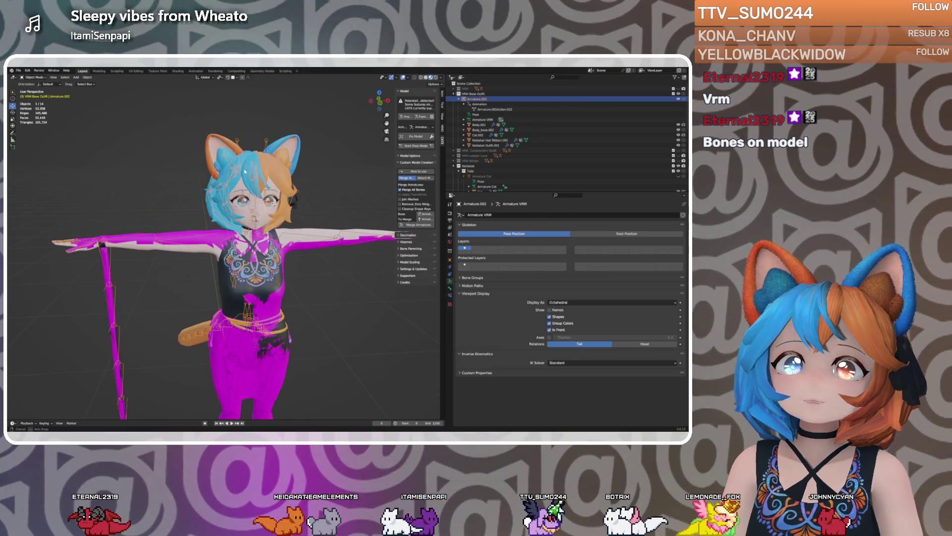
left_click(678, 95)
left_click(453, 94)
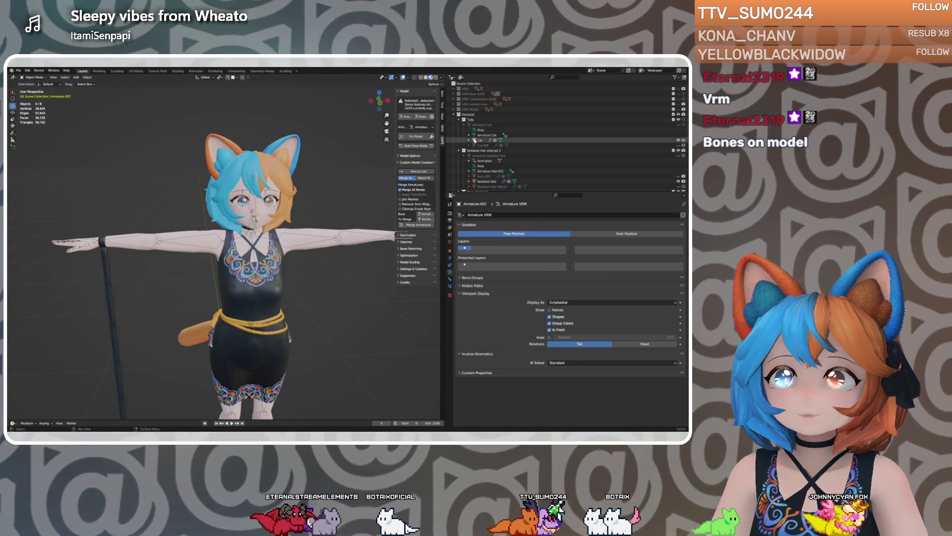
Select the Keidakat collections and Hair attempt 2, then unhide the black hair ribbon
left_click(468, 115)
scroll(483, 157, "down", 5)
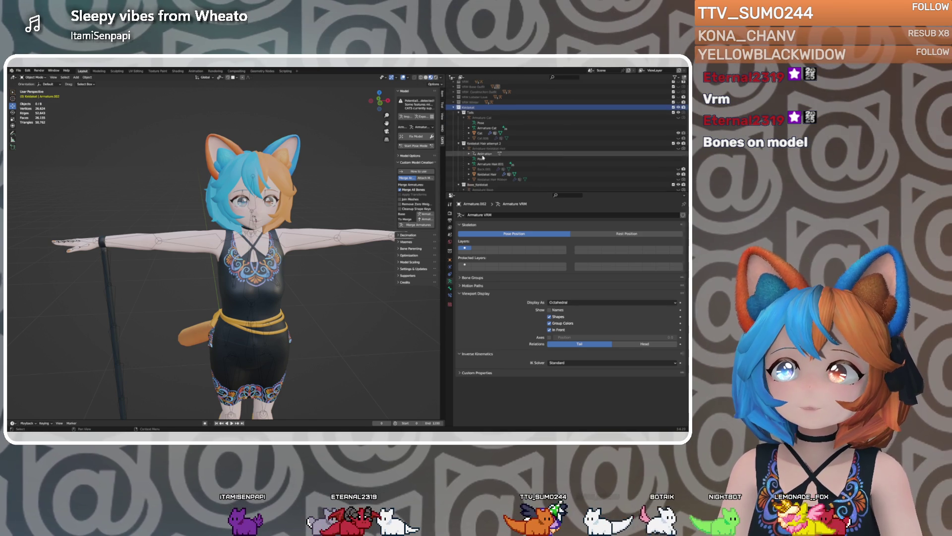
scroll(480, 147, "down", 2)
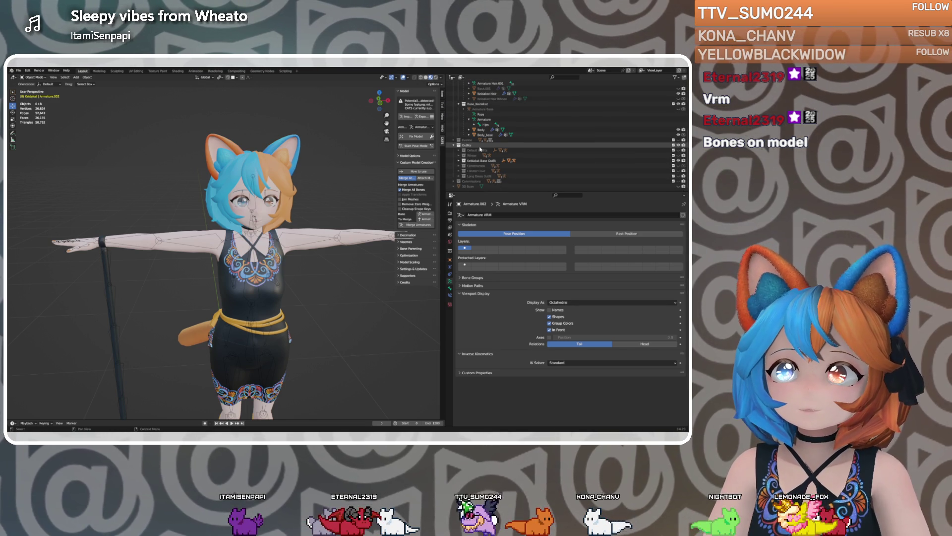
left_click(468, 162)
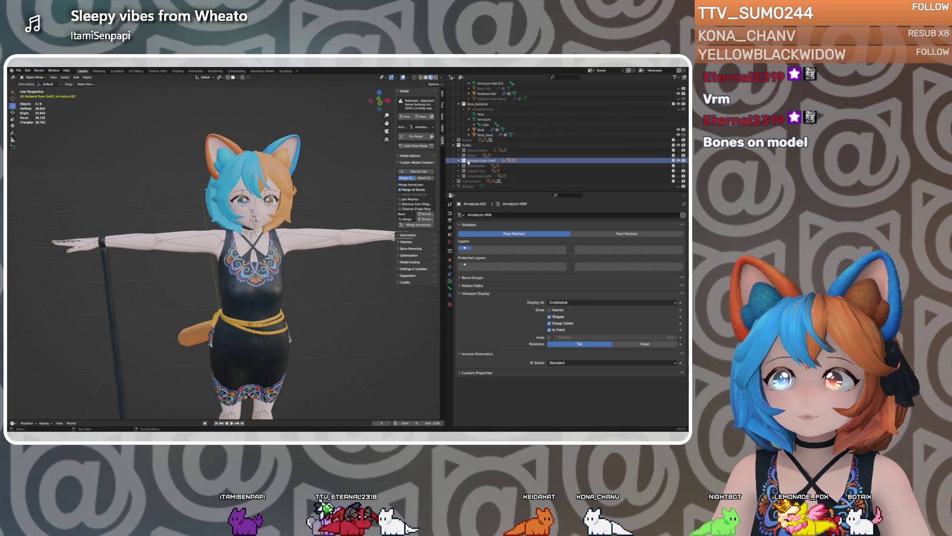
scroll(470, 149, "up", 2)
left_click(471, 126, "ctrl")
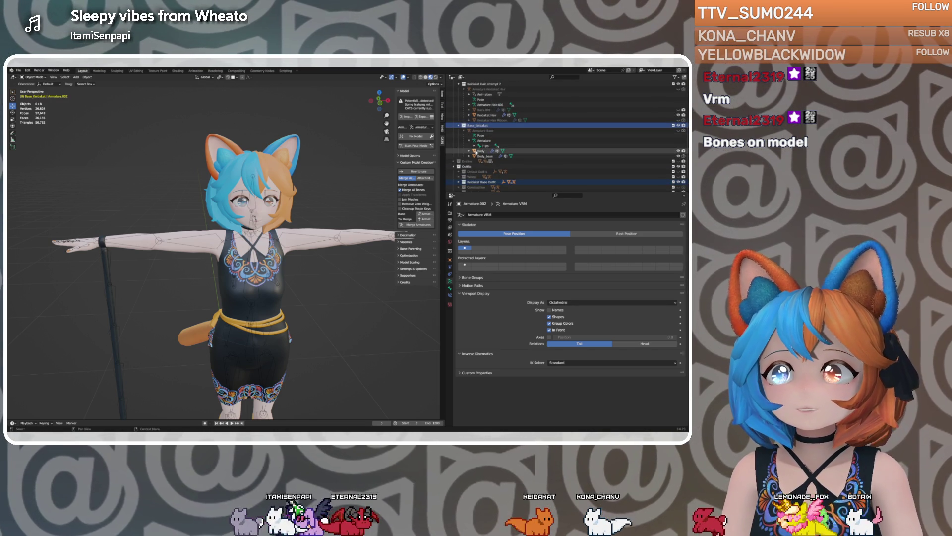
scroll(474, 162, "up", 1)
scroll(473, 154, "up", 2)
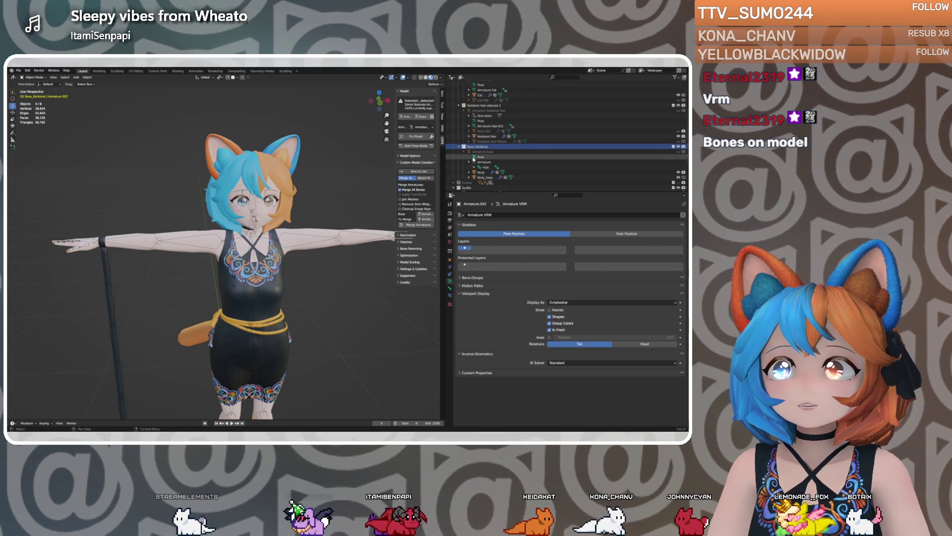
left_click(483, 119, "ctrl")
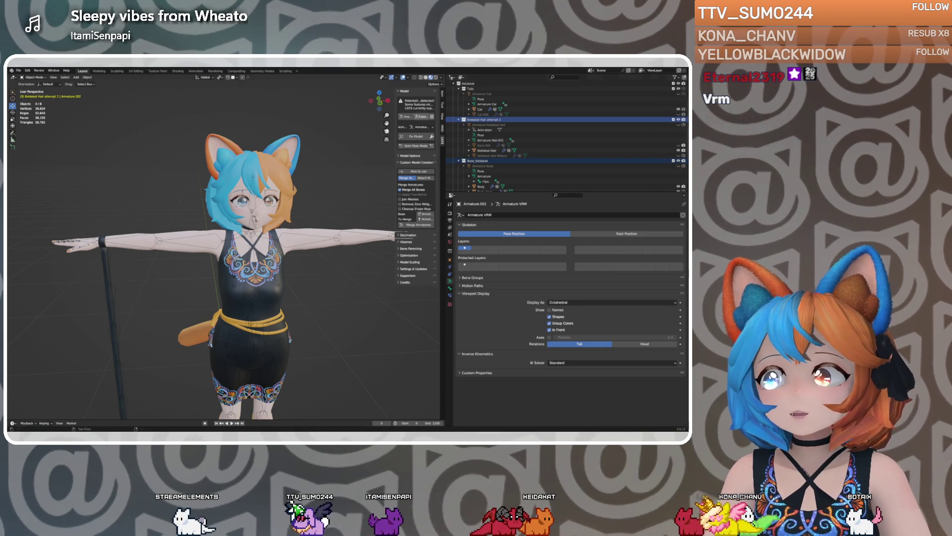
middle_click_drag(318, 185, 277, 183)
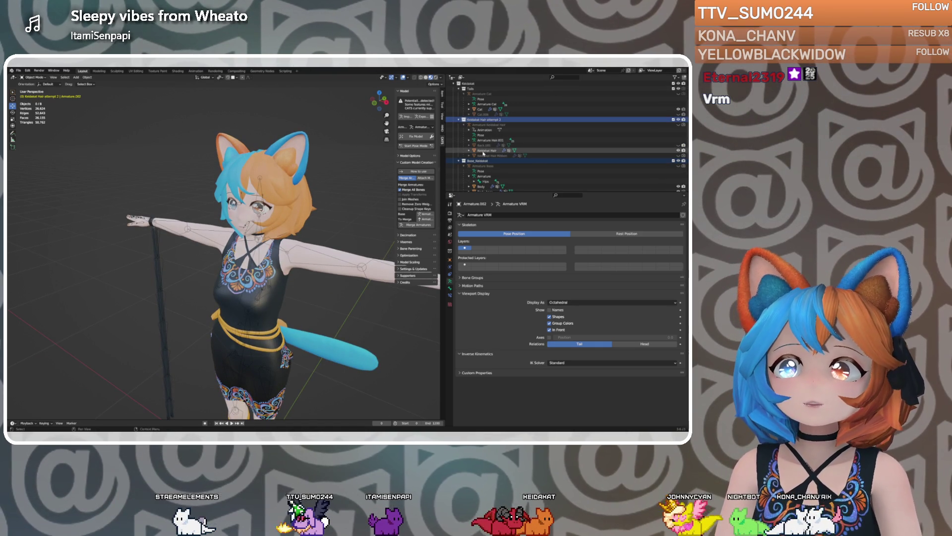
key("alt+h")
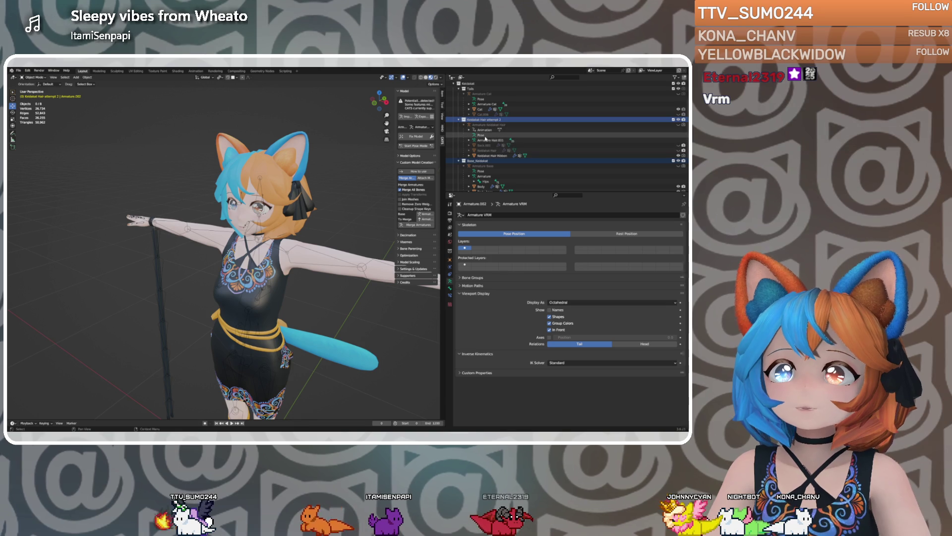
Select Tails, Armature Cat and the Cat.006 mesh to view its Ear and Tail vertex groups
scroll(474, 114, "up", 1)
left_click(472, 96)
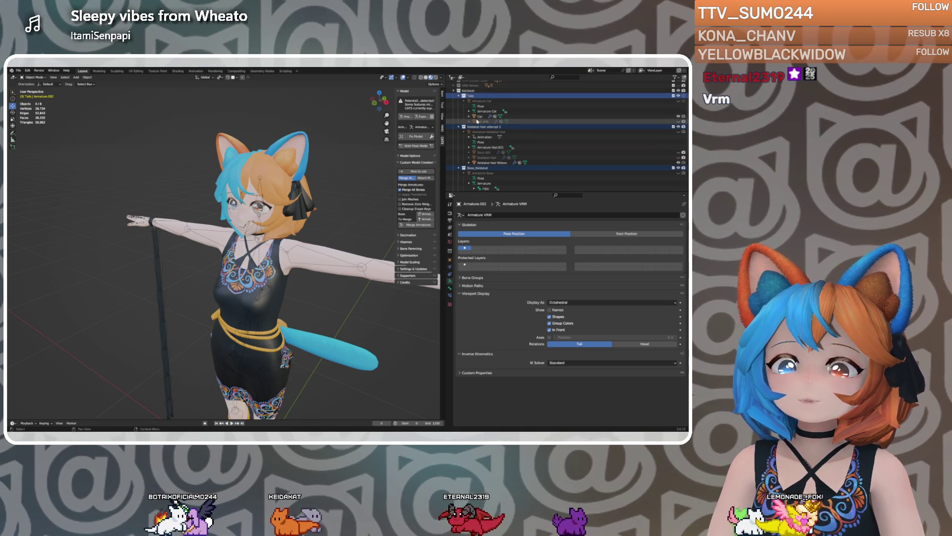
scroll(474, 99, "up", 3)
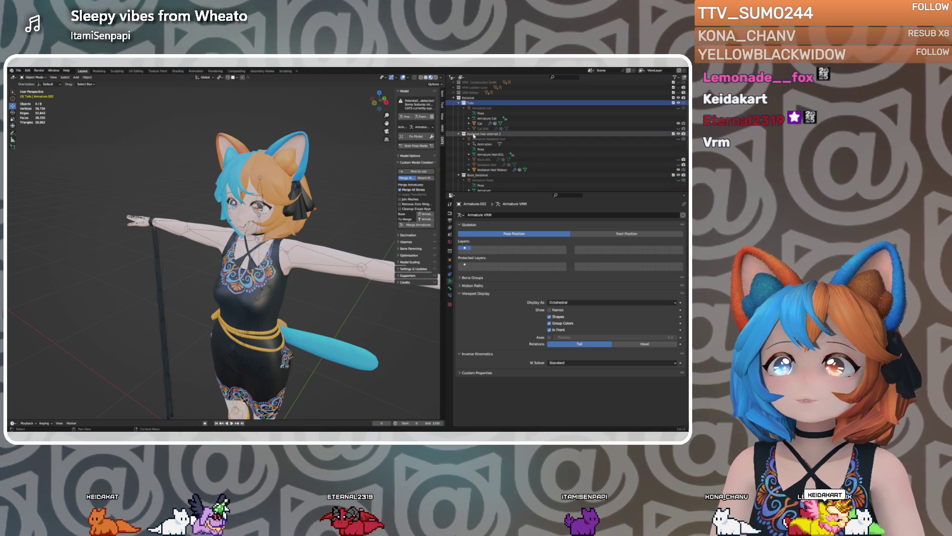
left_click(473, 133)
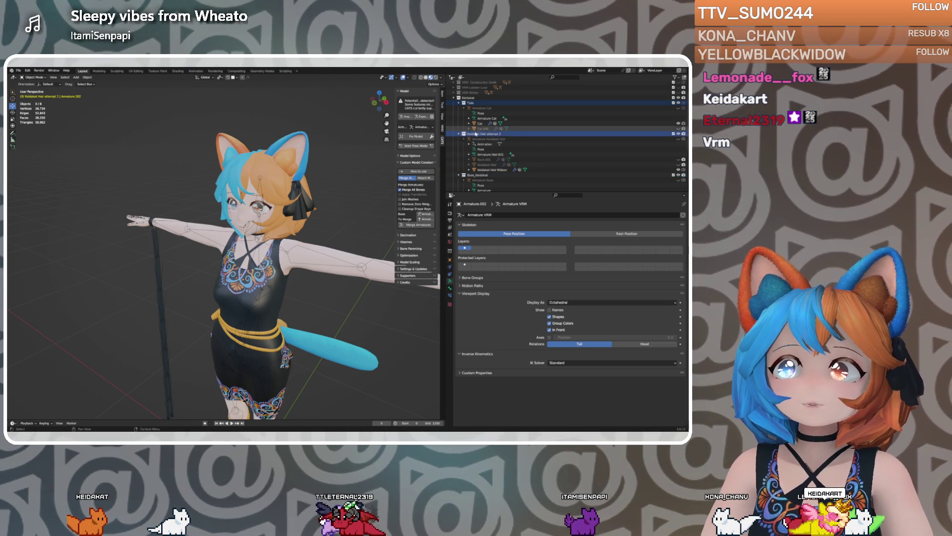
left_click(479, 108)
left_click(482, 128)
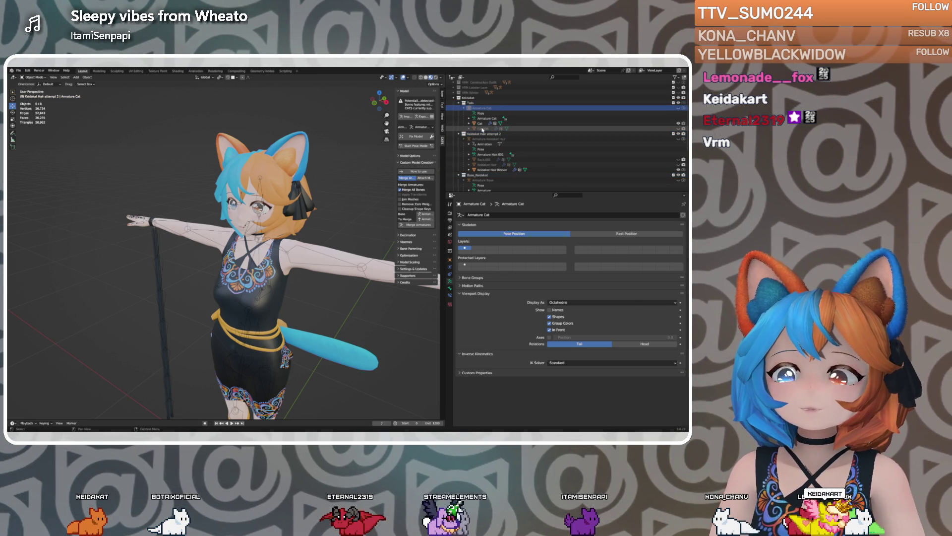
Inspect the Cat mesh, the Cat and hair armatures, the Hair Ribbon, and the base body armature and mesh
left_click(482, 123)
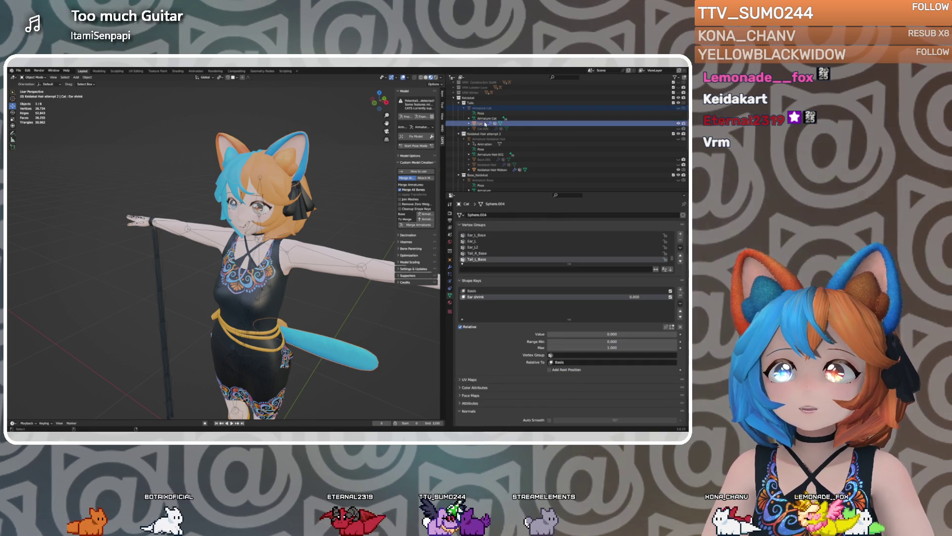
left_click(484, 119)
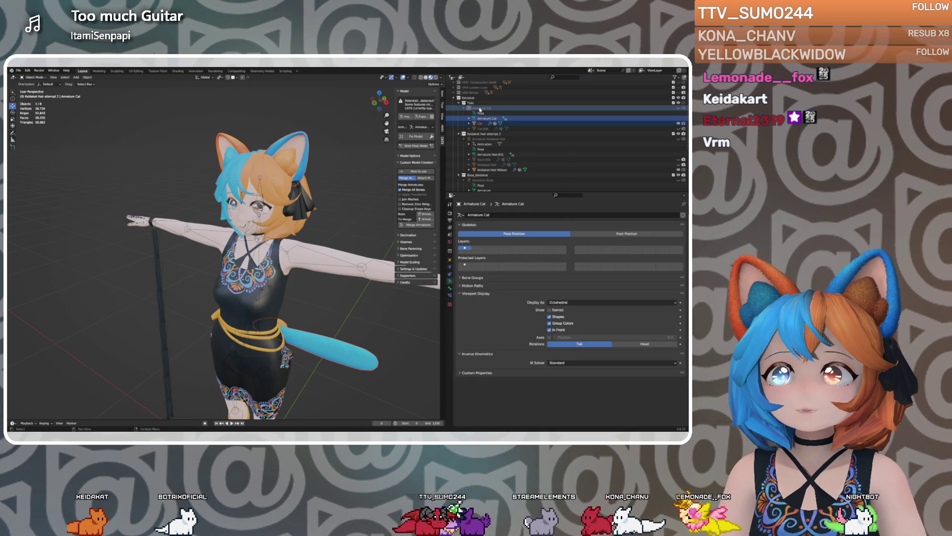
left_click(480, 123)
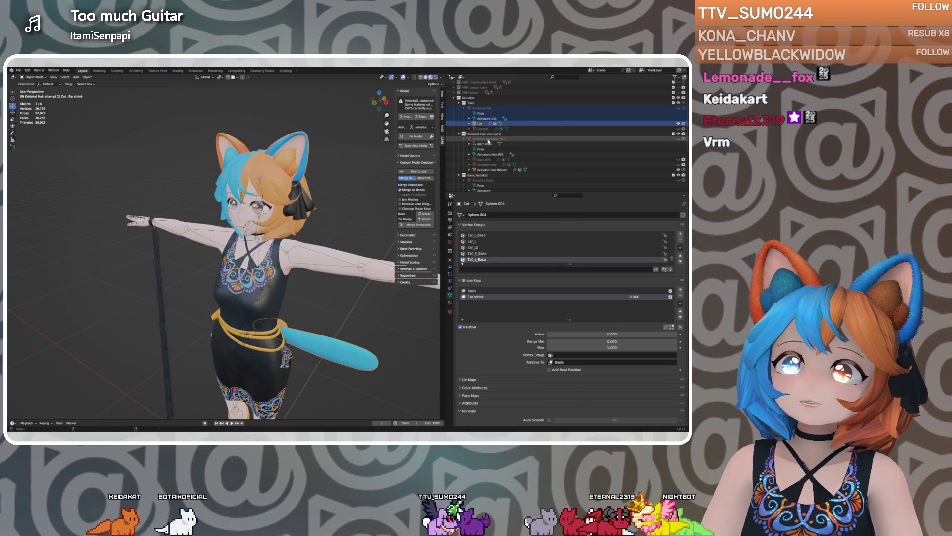
left_click(488, 140)
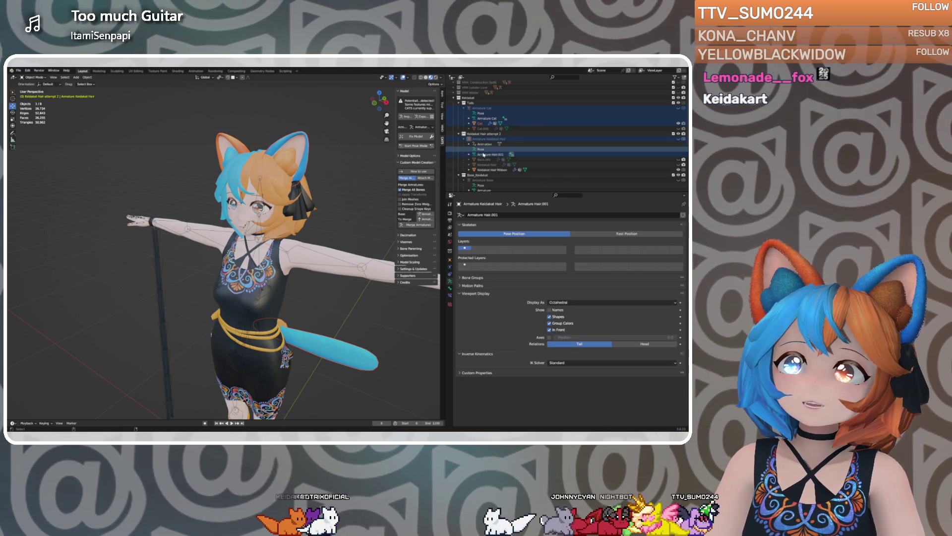
left_click(492, 170)
scroll(491, 164, "down", 4)
left_click(488, 148)
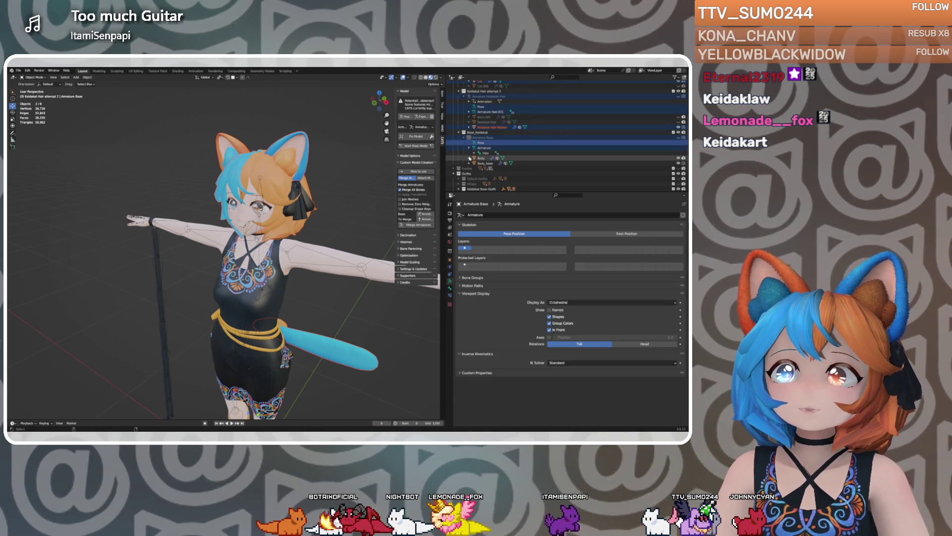
left_click(481, 163)
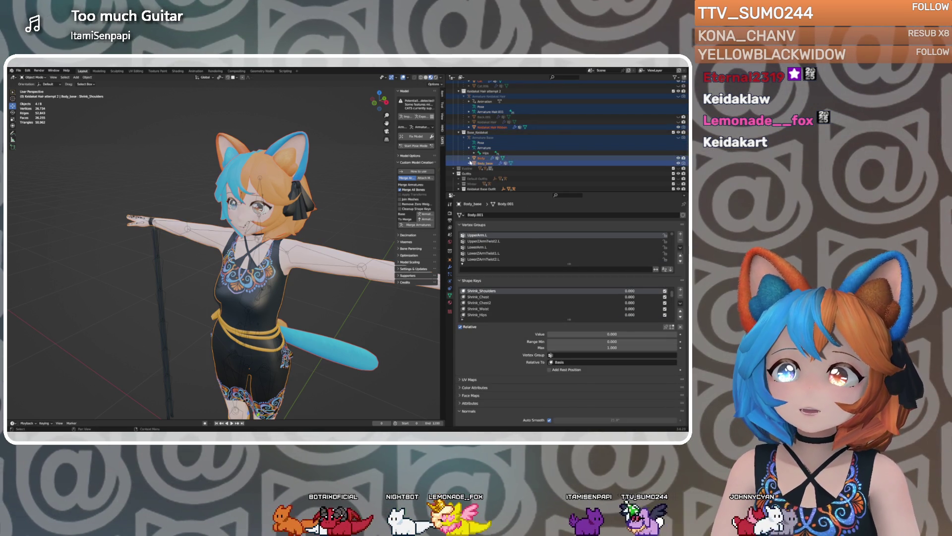
scroll(470, 162, "down", 3)
Expand Keidakat Base Outfit, select its armatures, Dress, Outfit and secondary.002, then view the model from the front
left_click(458, 160)
scroll(471, 159, "down", 2)
left_click(486, 145)
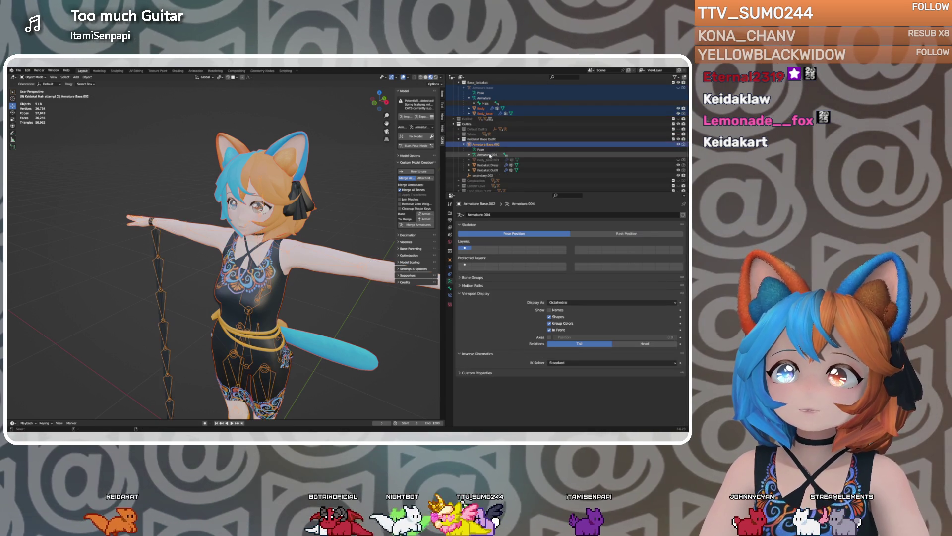
left_click(491, 156)
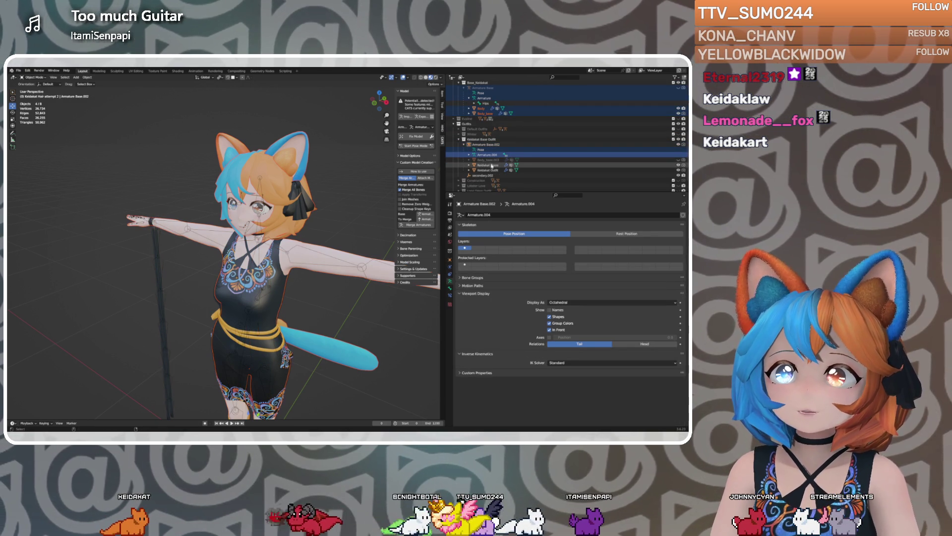
left_click(490, 166)
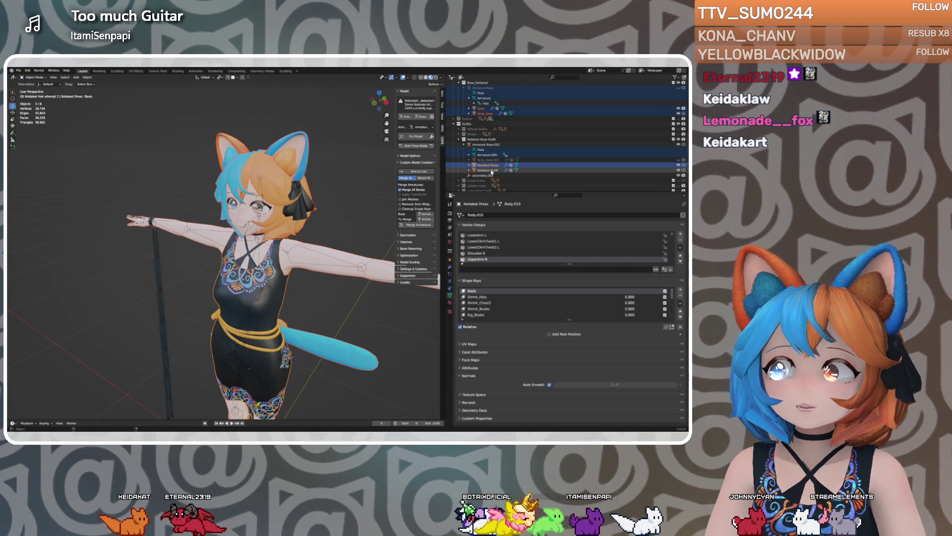
left_click(491, 171, "ctrl")
left_click(490, 175, "ctrl")
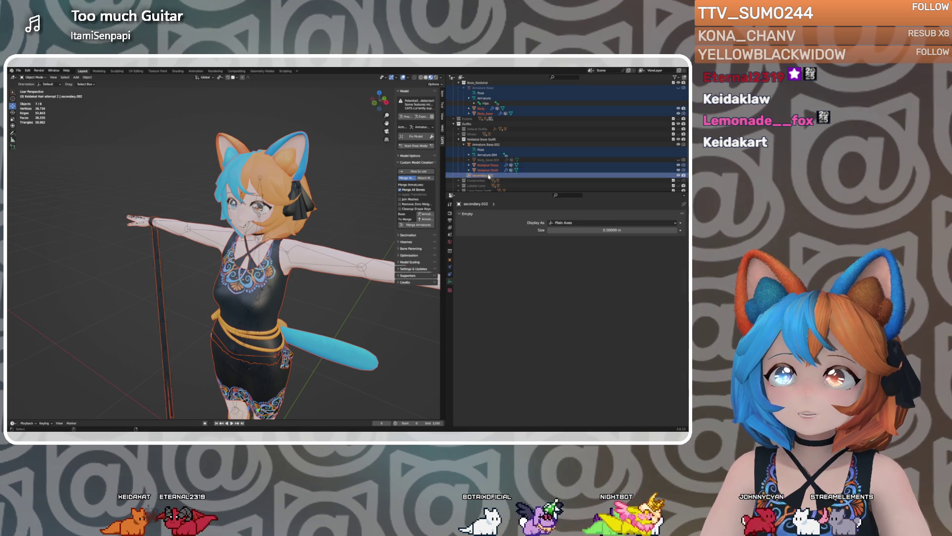
scroll(489, 169, "up", 2)
scroll(487, 165, "up", 10)
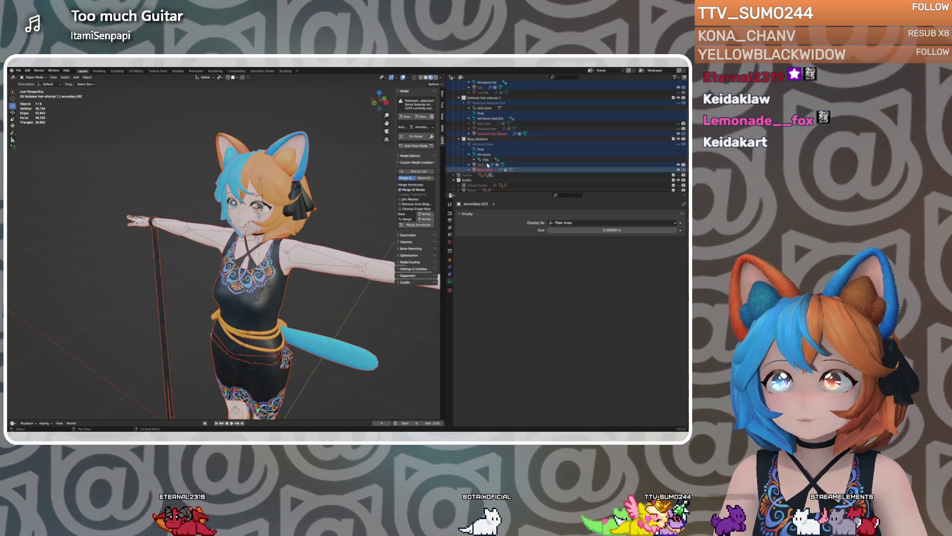
scroll(224, 248, "down", 3)
middle_click_drag(292, 246, 263, 244)
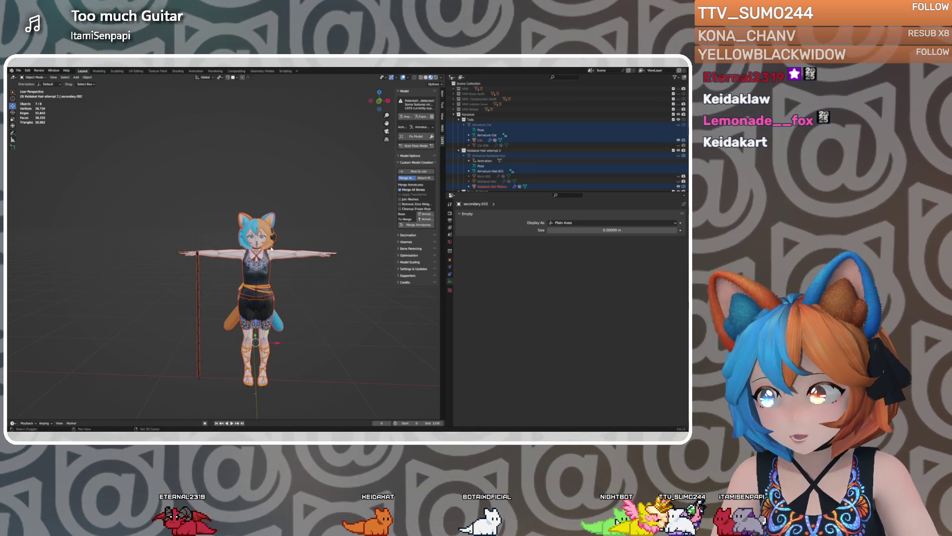
Try duplicating the selected model and armatures with Shift+D, then cancel and undo it
key("shift+d")
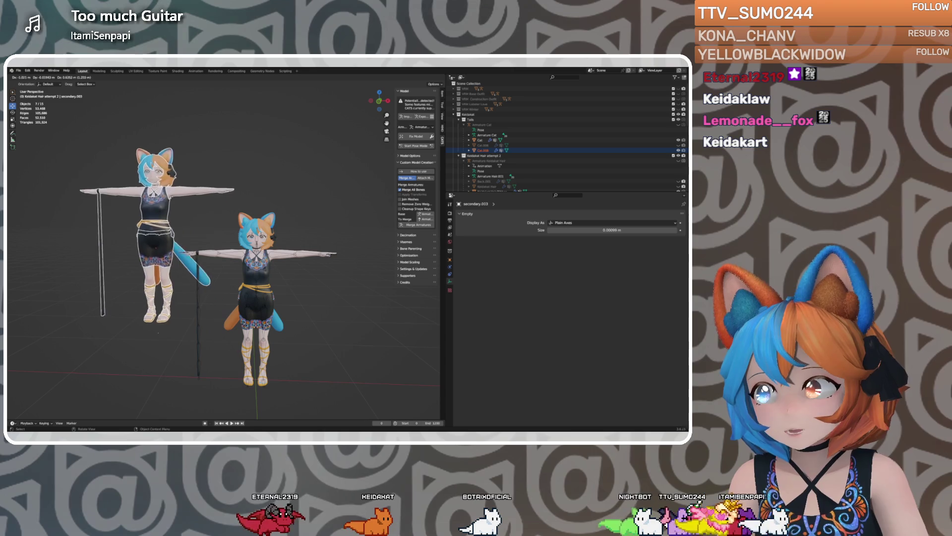
key("Escape")
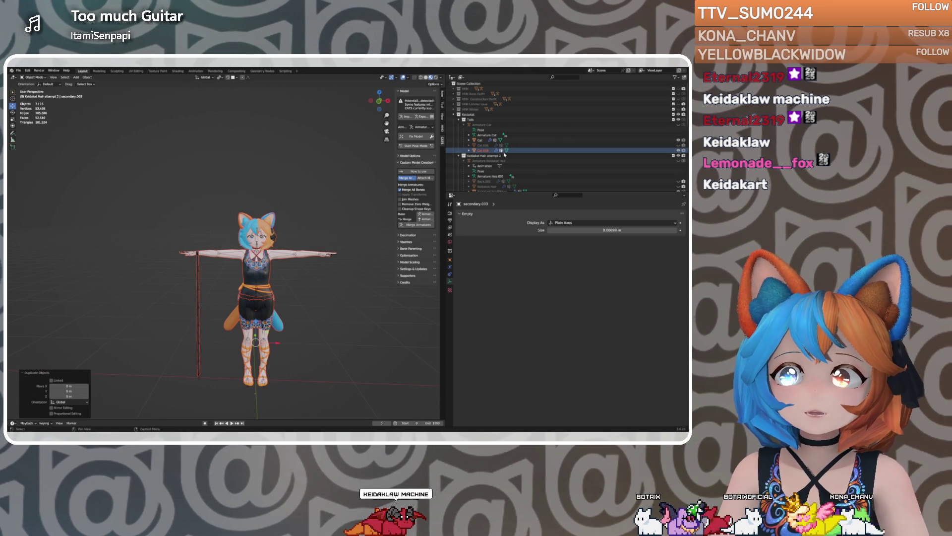
key("ctrl+z")
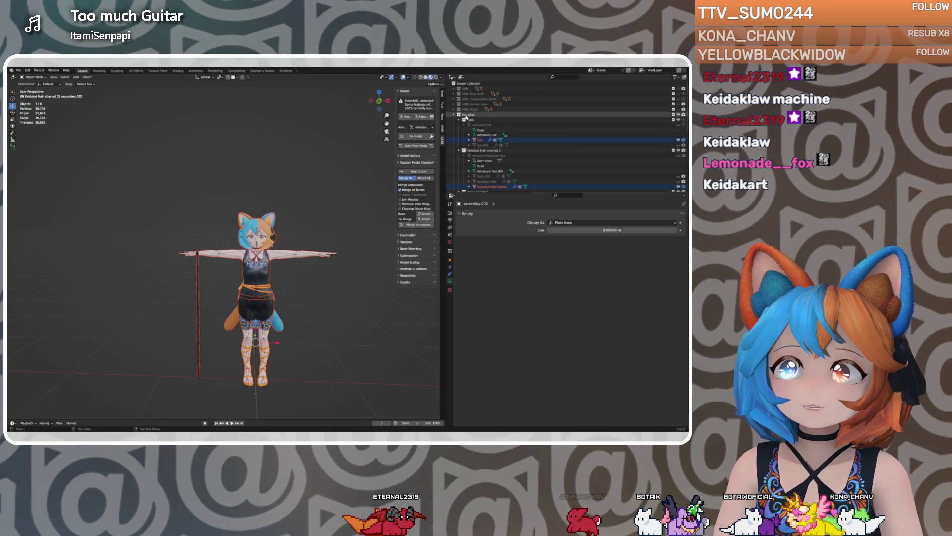
Collapse the Tails, Keidakat Hair attempt 2, Base_Keidakat and Keidakat Base Outfit collections, then select them
left_click(459, 120)
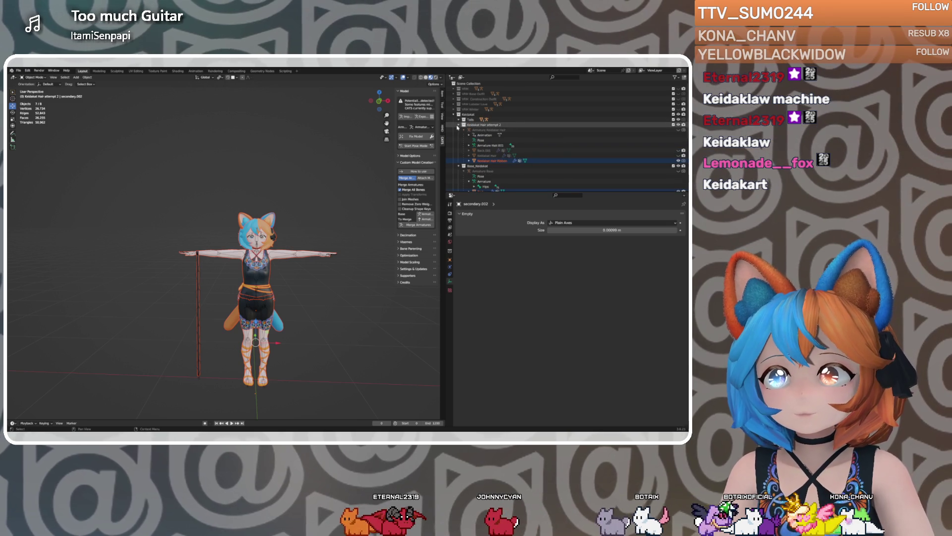
left_click(458, 124)
left_click(458, 130)
left_click(459, 155)
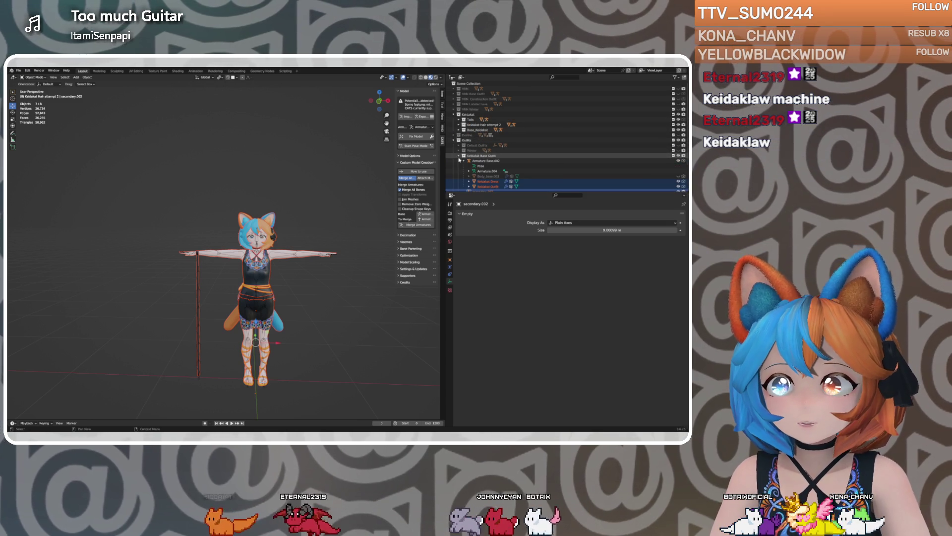
left_click(459, 156)
mouse_move(469, 159)
left_mouse_down()
mouse_move(471, 125)
mouse_move(474, 158)
left_mouse_up()
Duplicate Keidakat Base Outfit and Base_Keidakat, move the .001 copies to the top, and hide the original outfit
right_click(474, 157)
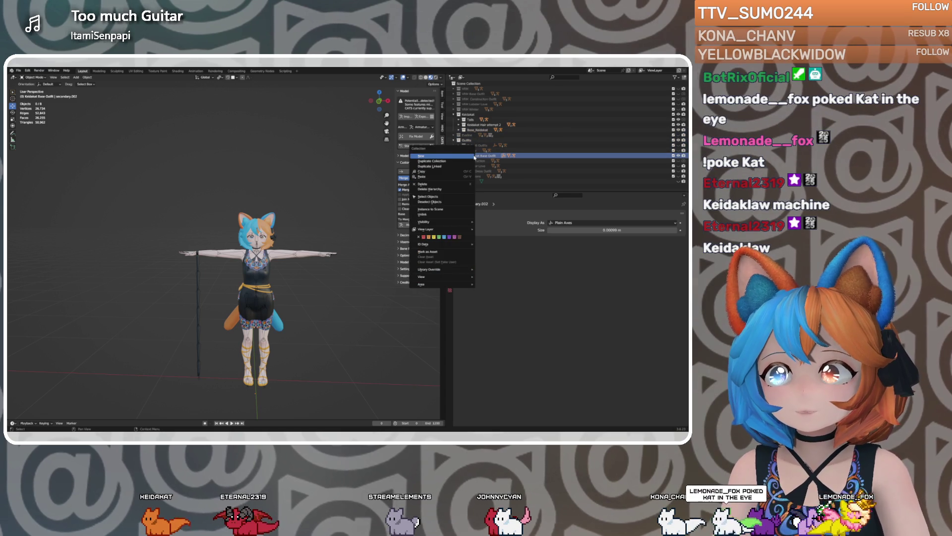
left_click(450, 161)
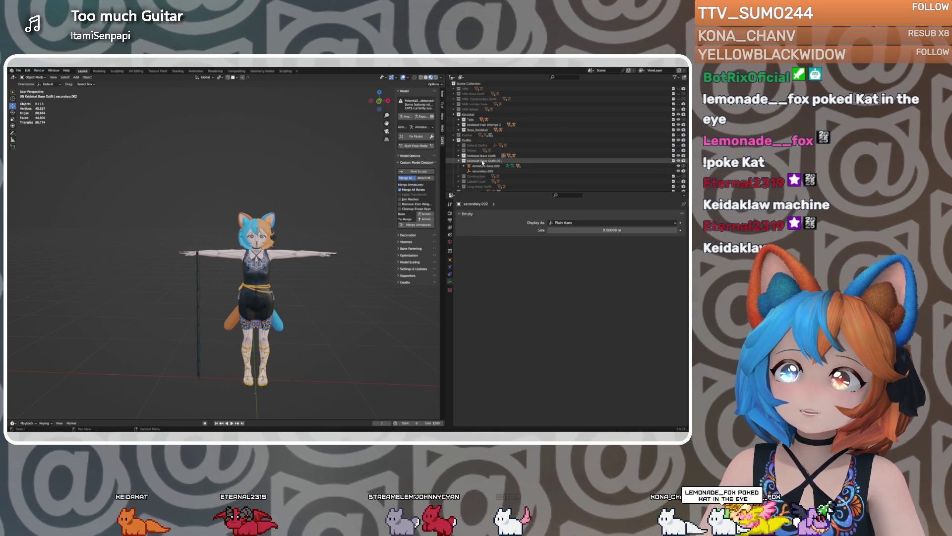
left_click_drag(485, 163, 488, 89)
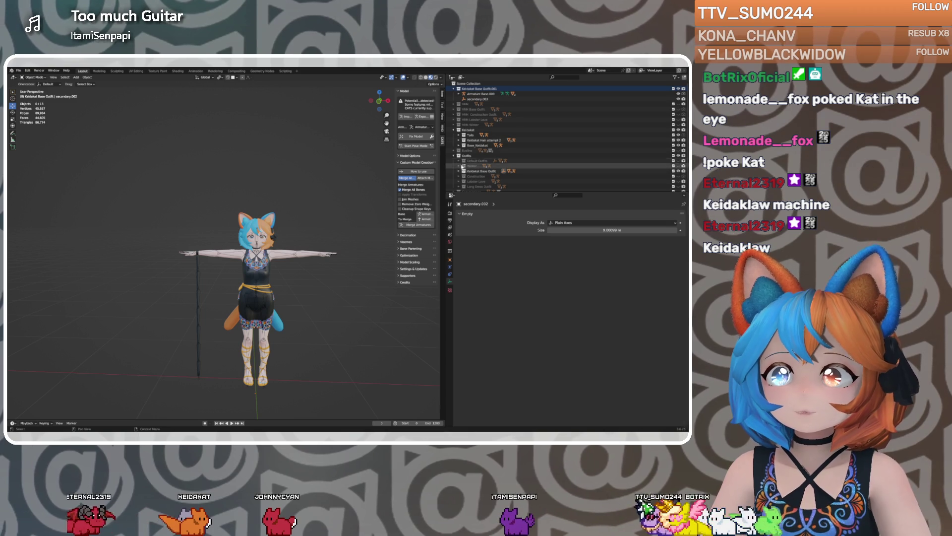
key("e")
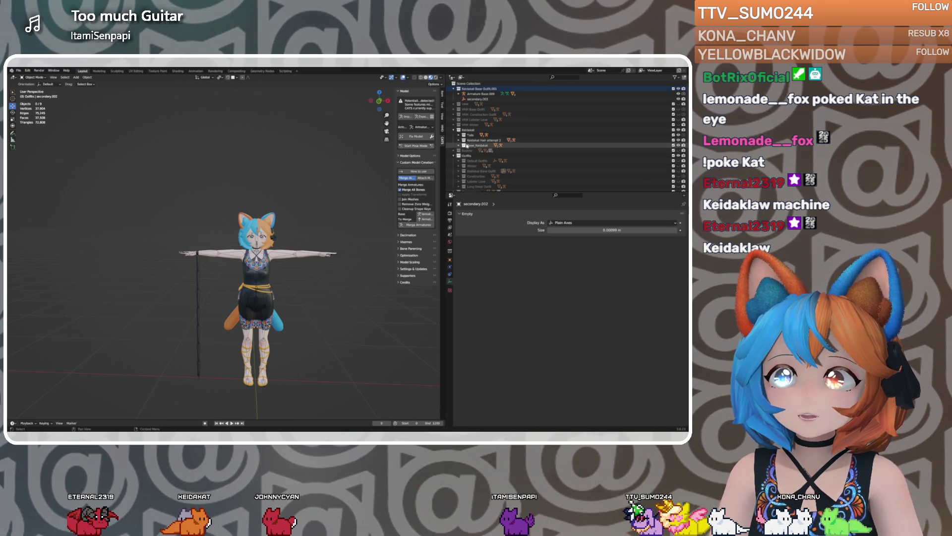
right_click(473, 146)
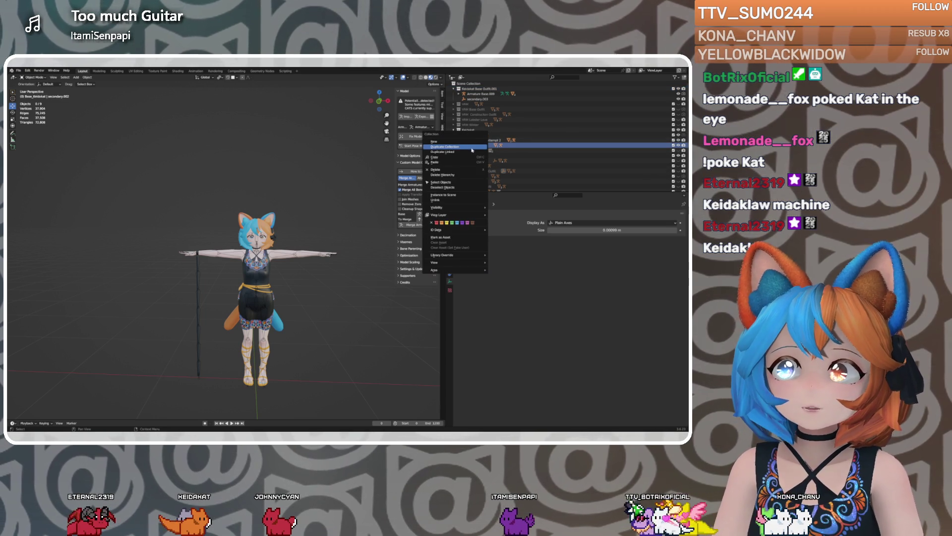
left_click(456, 147)
mouse_move(482, 153)
left_mouse_down()
mouse_move(496, 91)
mouse_move(506, 89)
left_mouse_up()
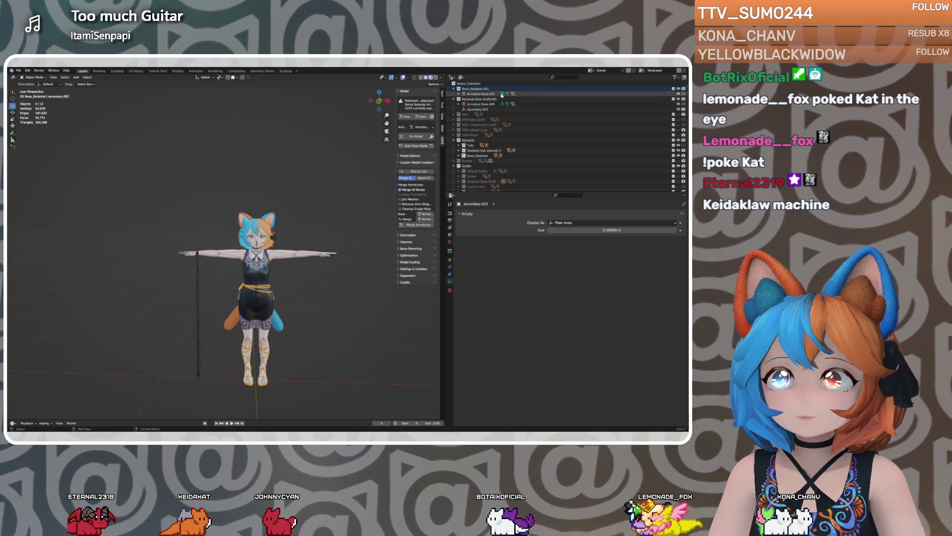
Duplicate Keidakat Hair attempt 2, linked-duplicate Tails, move both copies up, and hide the original Tails
left_click(485, 150)
right_click(485, 151)
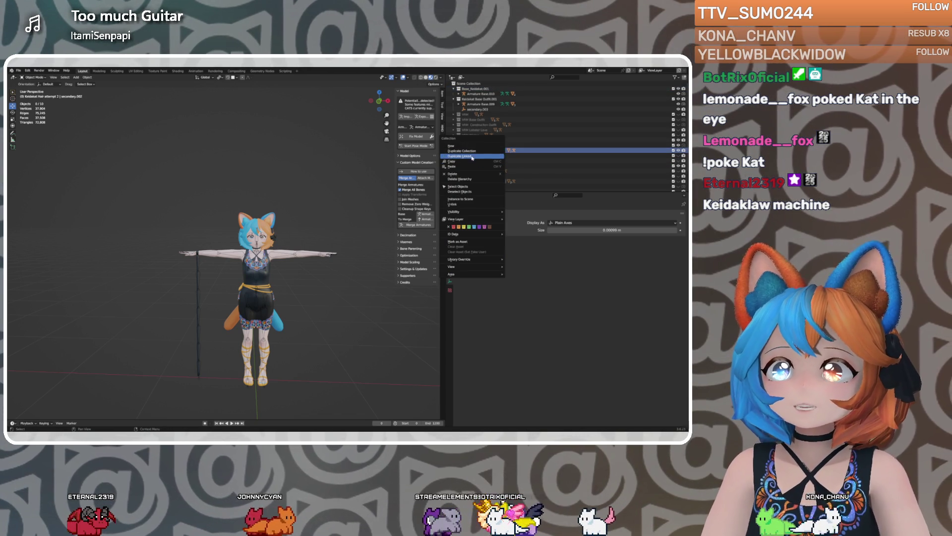
left_click(472, 153)
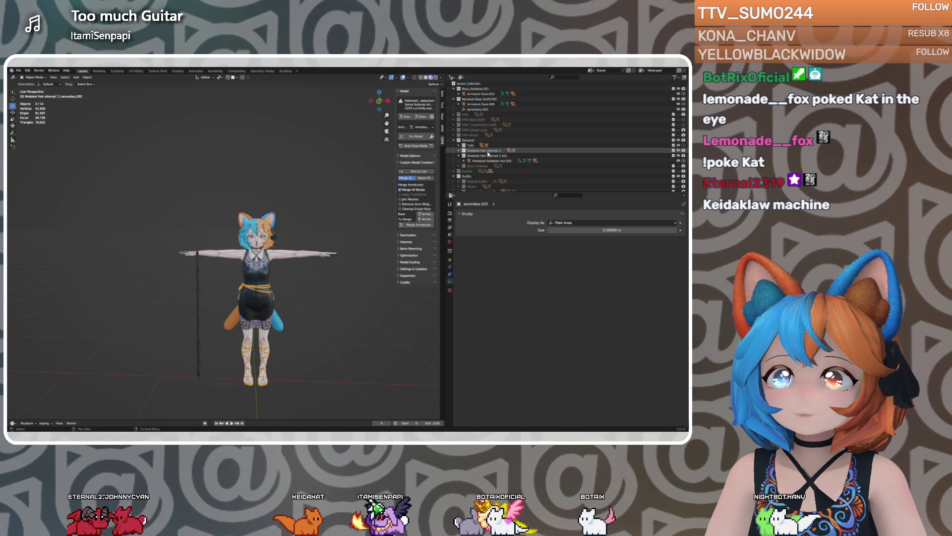
left_click_drag(484, 155, 508, 98)
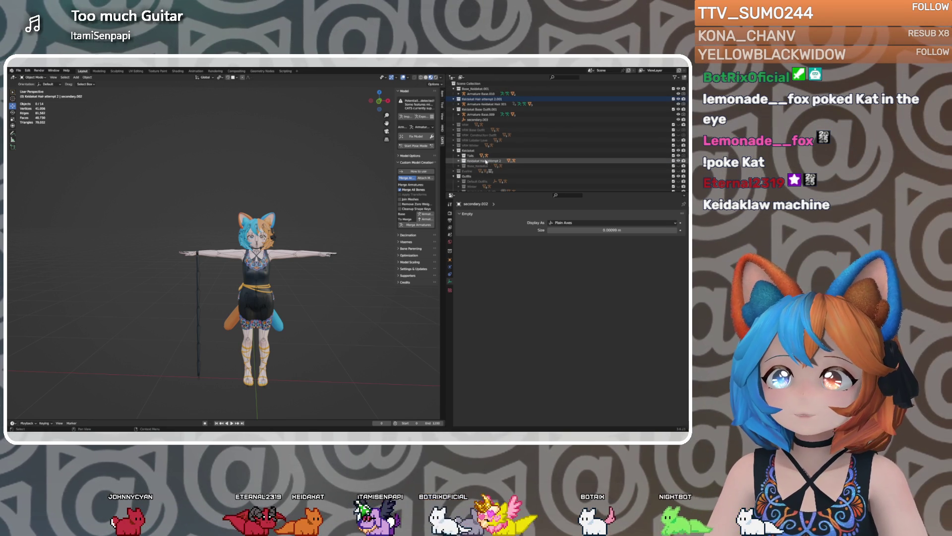
left_click(471, 155)
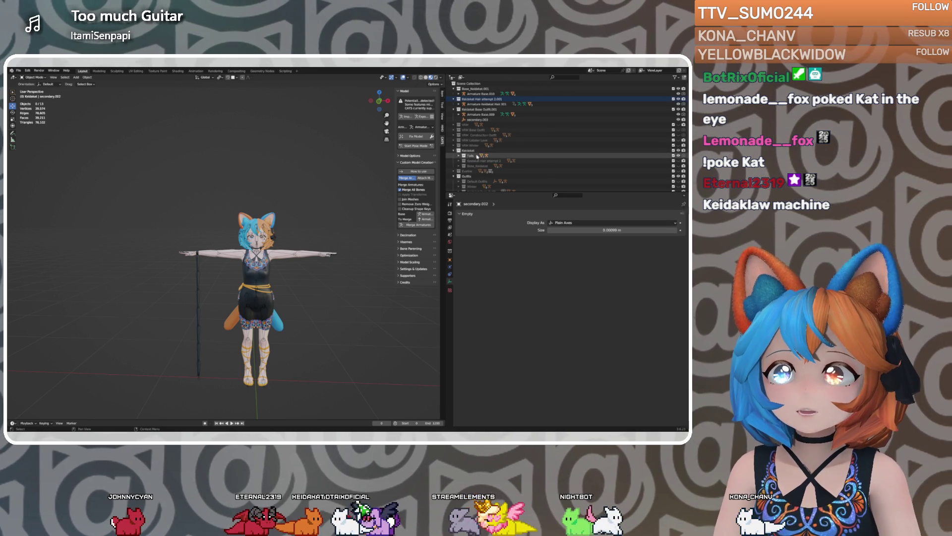
right_click(460, 157)
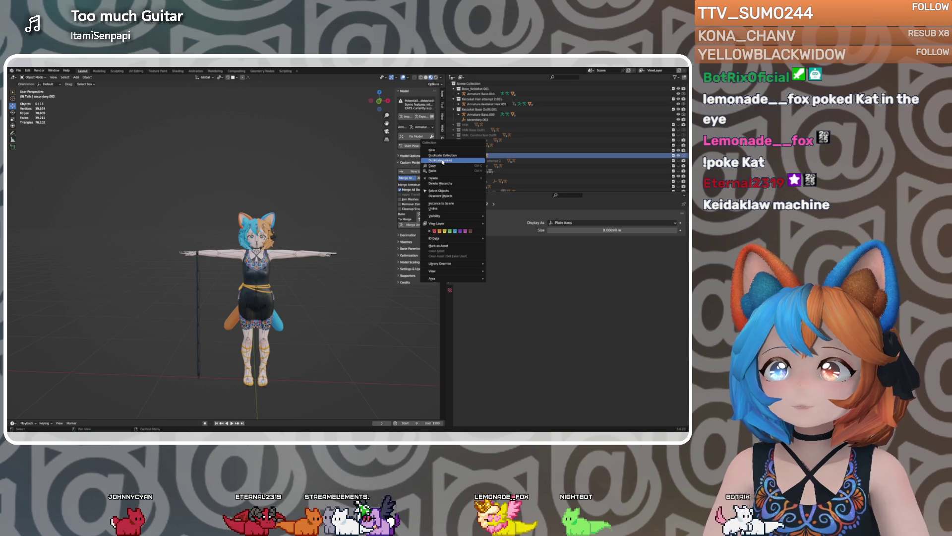
left_click(445, 162)
left_click_drag(472, 161, 512, 109)
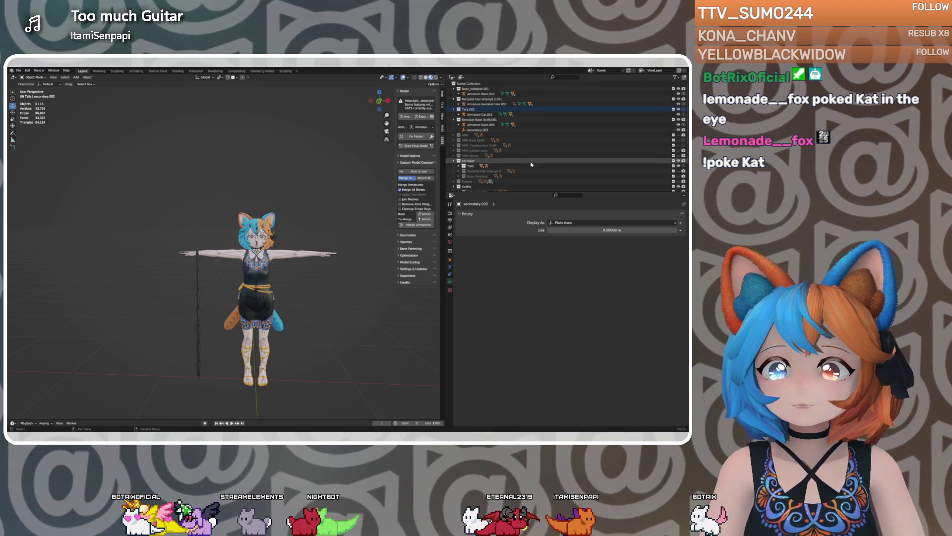
left_click(676, 166)
Bring the avatar closer, check Base_Keidakat.001's options, and select the copied hair armature
middle_click_drag(272, 241, 254, 251)
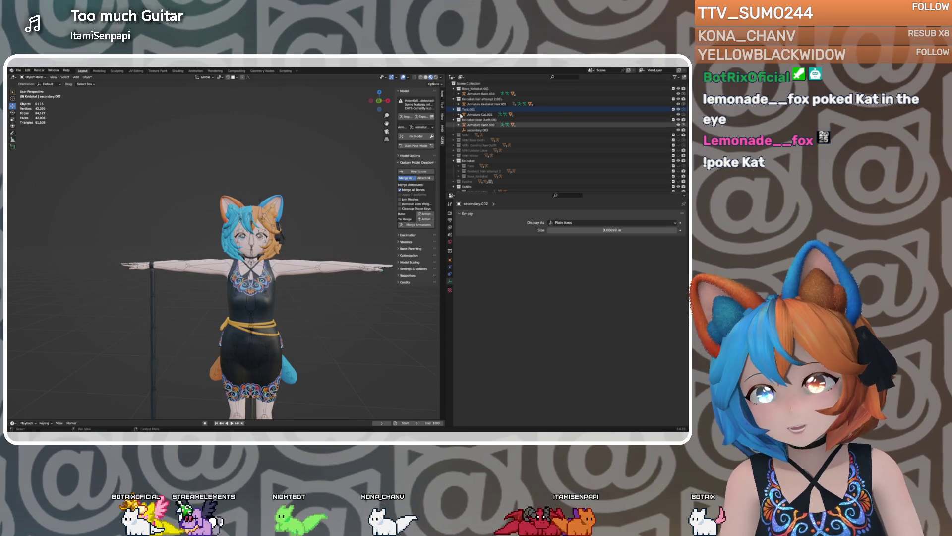
left_click(477, 90)
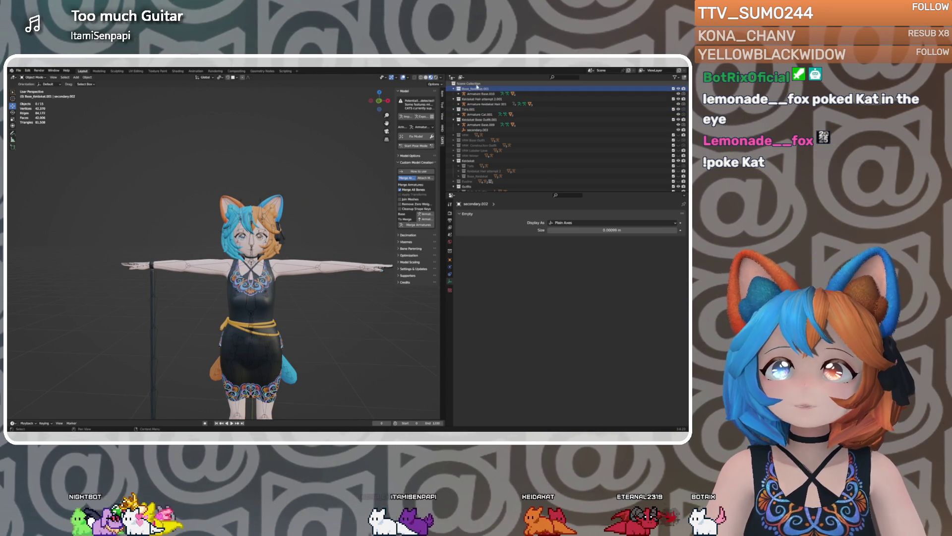
right_click(482, 90)
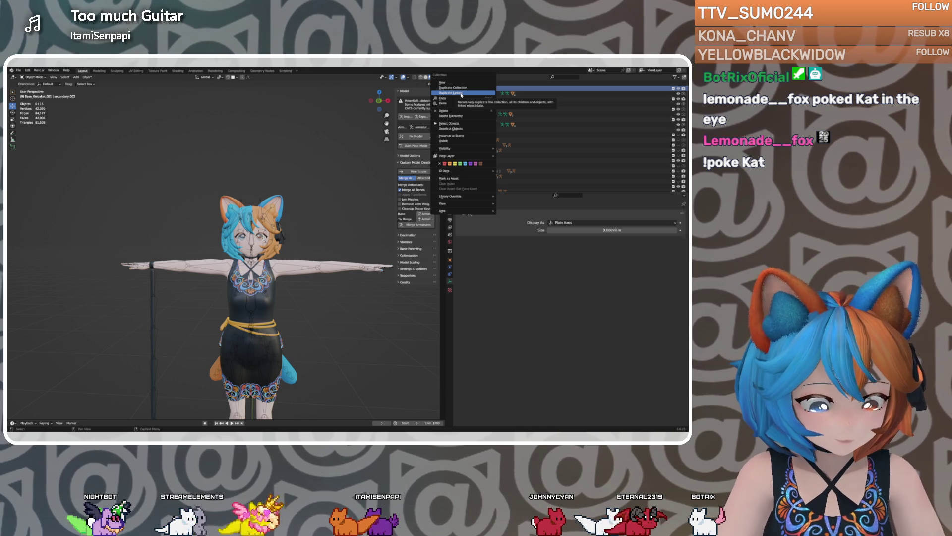
left_click(462, 93)
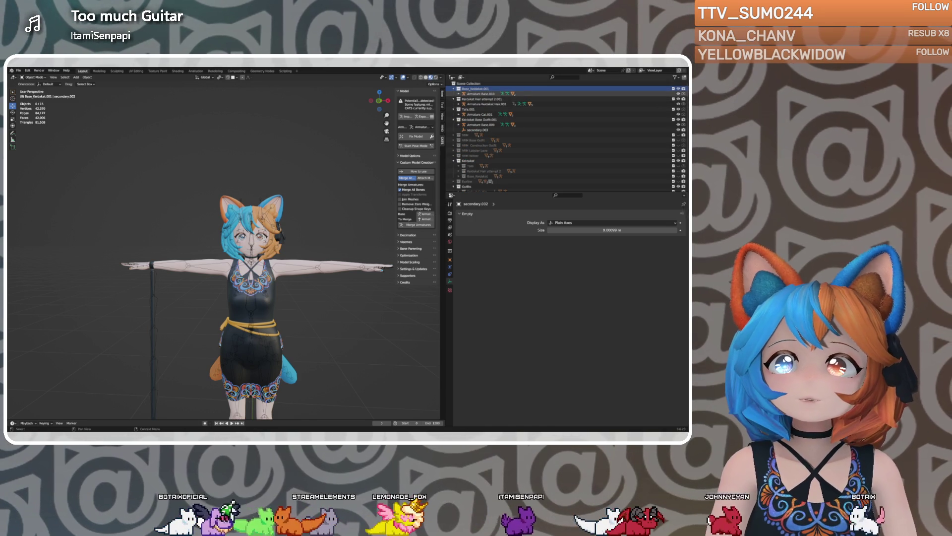
left_click(473, 105)
Move Armature Keidakat Hair.001 and its copied hair meshes into Base_Keidakat.001
left_click_drag(472, 104, 490, 96)
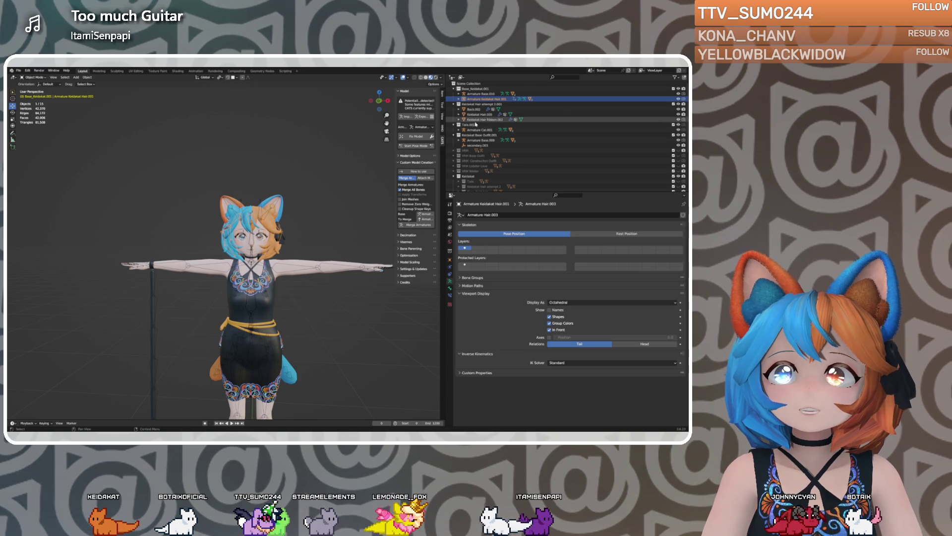
left_click(472, 110)
left_click(477, 120, "shift")
left_click_drag(477, 120, 487, 89)
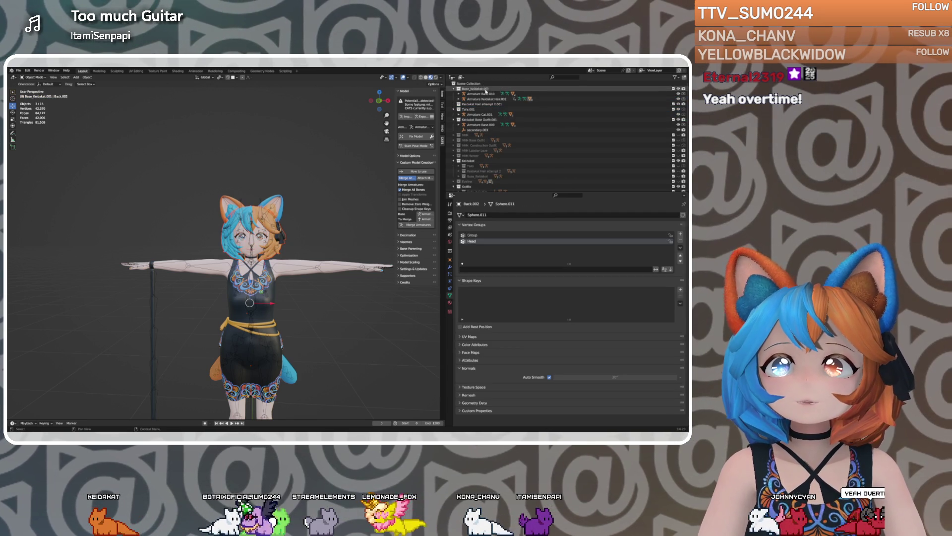
Move Armature Cat.001 into Base_Keidakat.001 and parent Cat.008 and Cat.009 under it
left_click(458, 114)
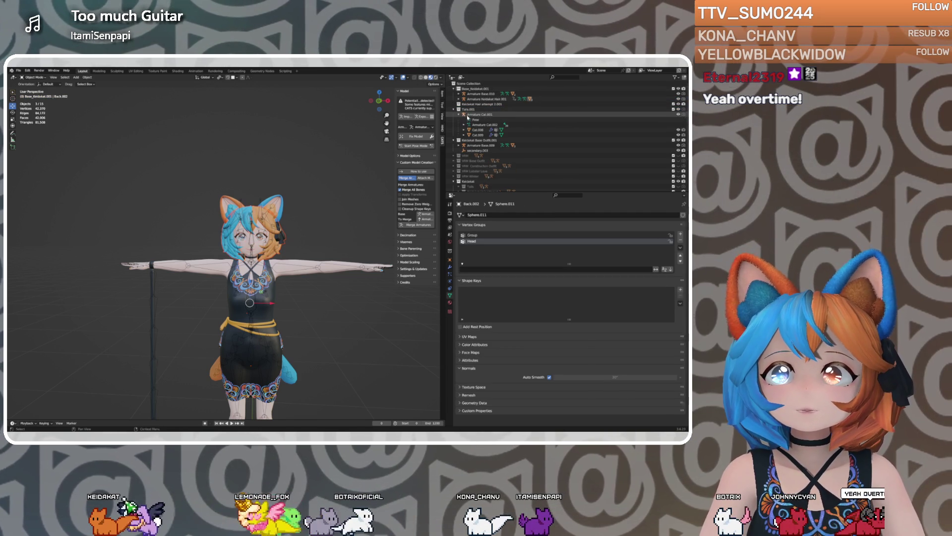
left_click(477, 134)
left_click(479, 119, "shift")
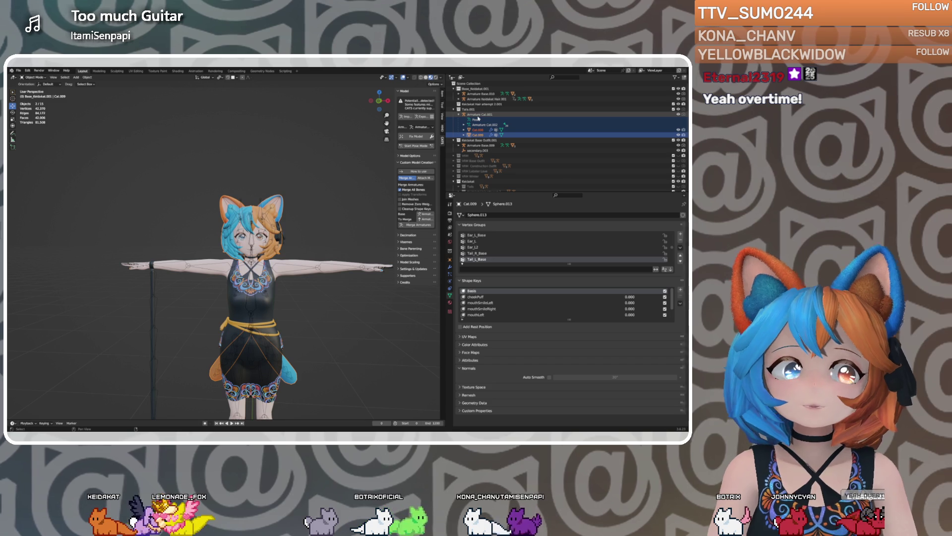
left_click_drag(483, 117, 477, 90)
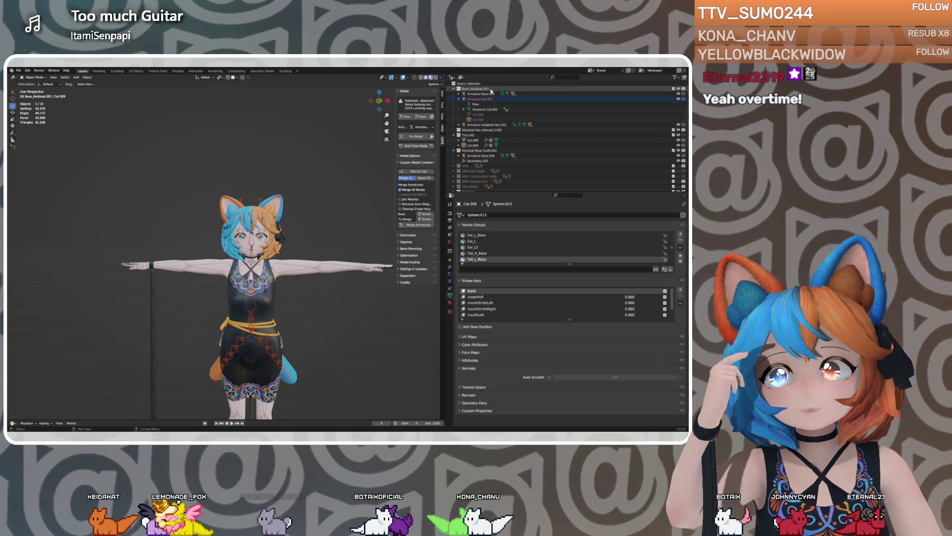
left_click(473, 140)
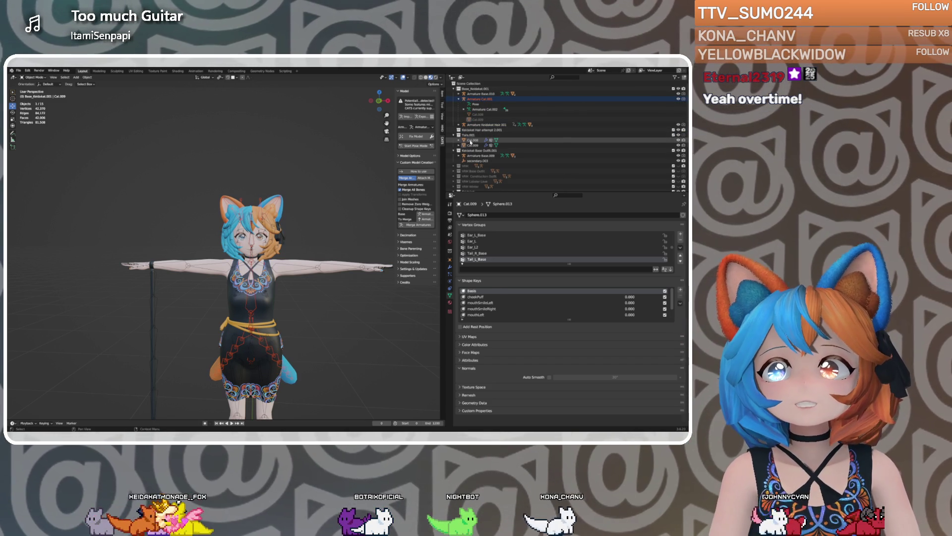
left_click(472, 145, "ctrl")
mouse_move(472, 145)
left_mouse_down()
mouse_move(486, 94)
mouse_move(477, 89)
left_mouse_up()
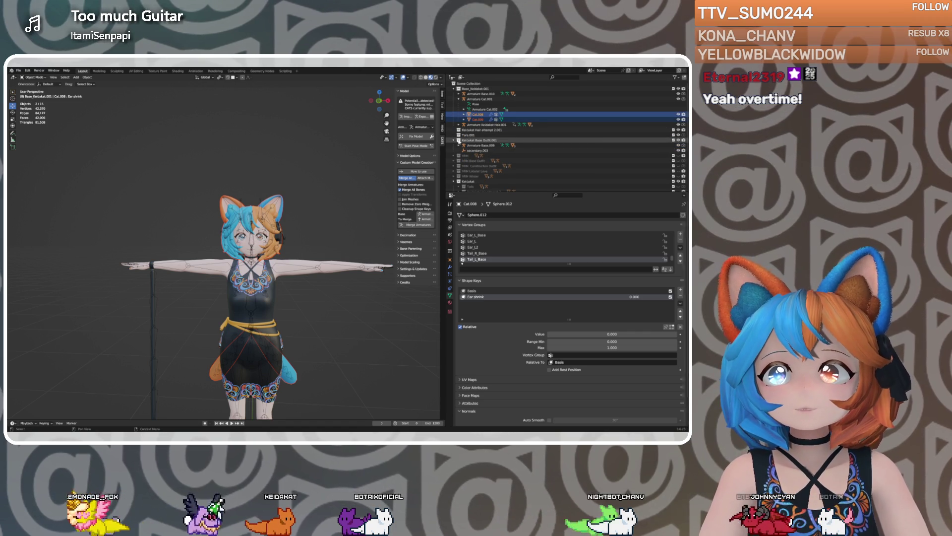
Move Armature Base.009 into Base_Keidakat.001, then select Keidakat Hair attempt 2.001 and Tails.001
left_click(459, 145)
left_click(476, 146)
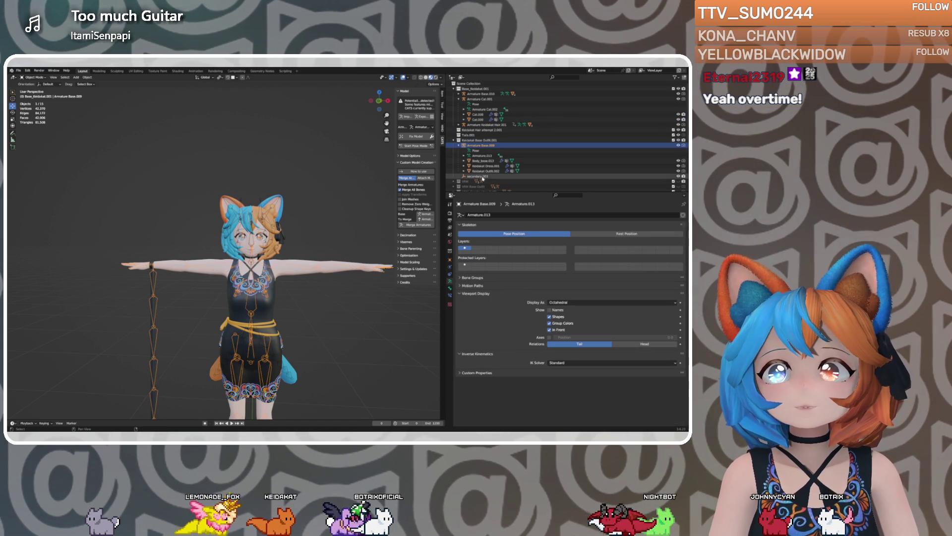
mouse_move(476, 145)
left_mouse_down()
mouse_move(502, 132)
mouse_move(477, 90)
left_mouse_up()
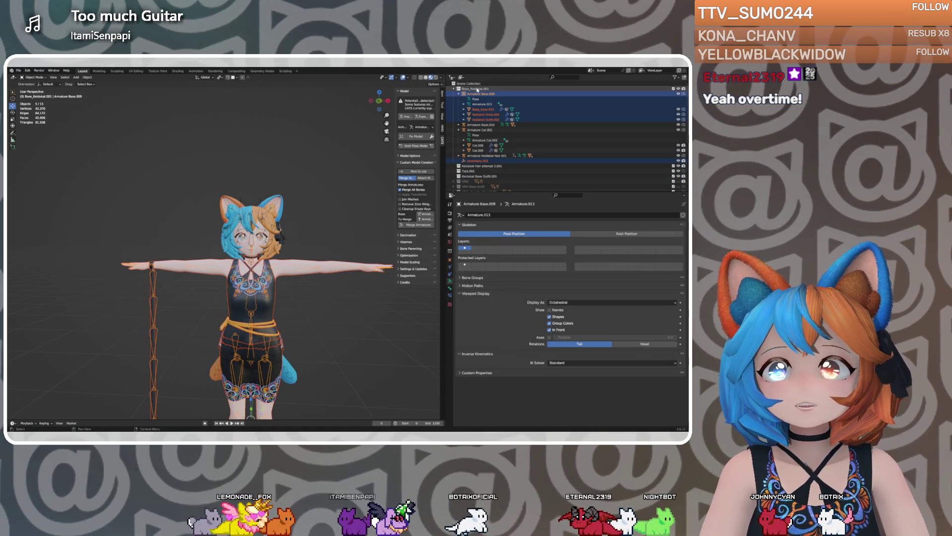
left_click(481, 167)
scroll(480, 168, "down", 1)
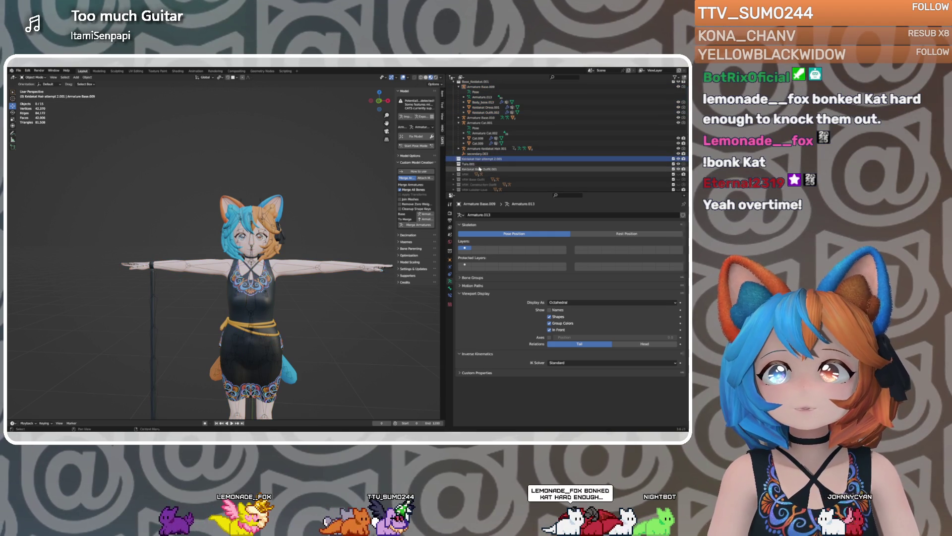
left_click(469, 164)
right_click(457, 175)
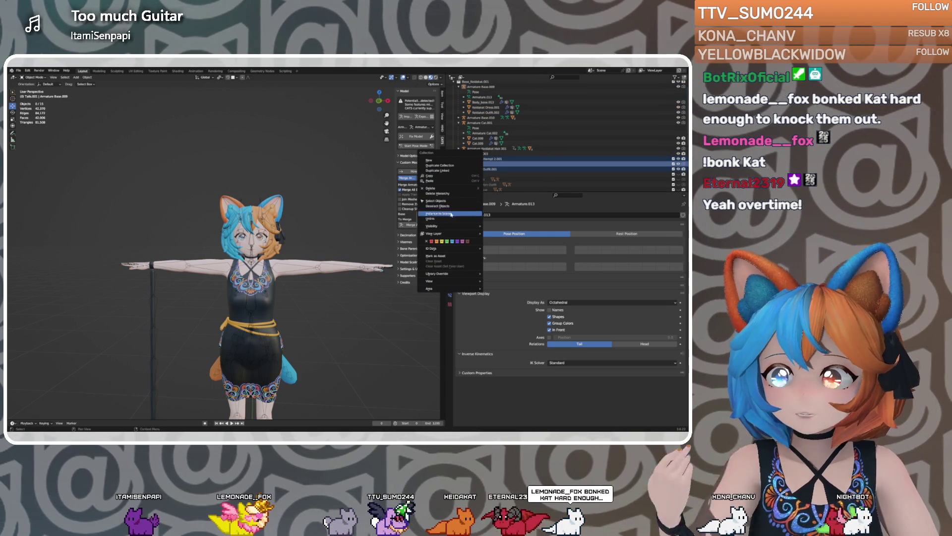
Delete the three selected items and bring up Base_Keidakat.001's options
key("Delete")
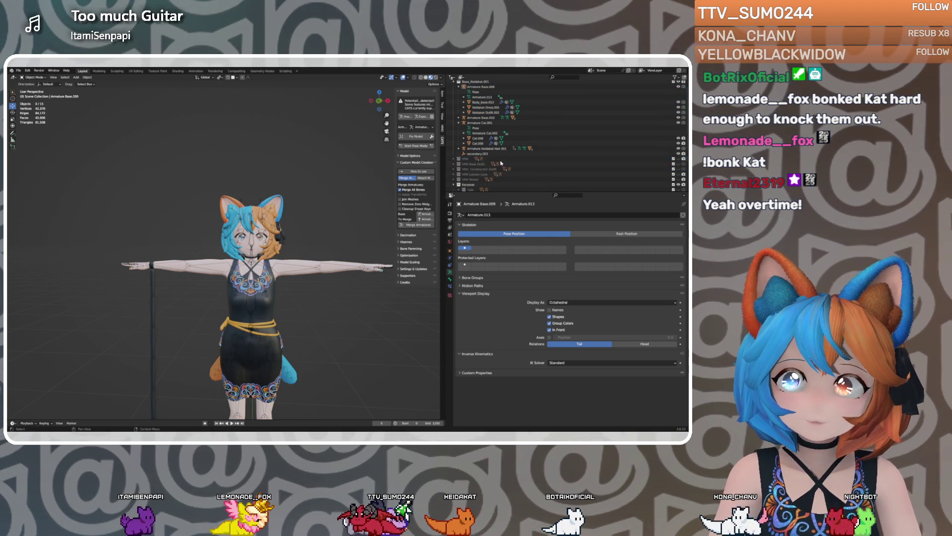
scroll(496, 148, "up", 1)
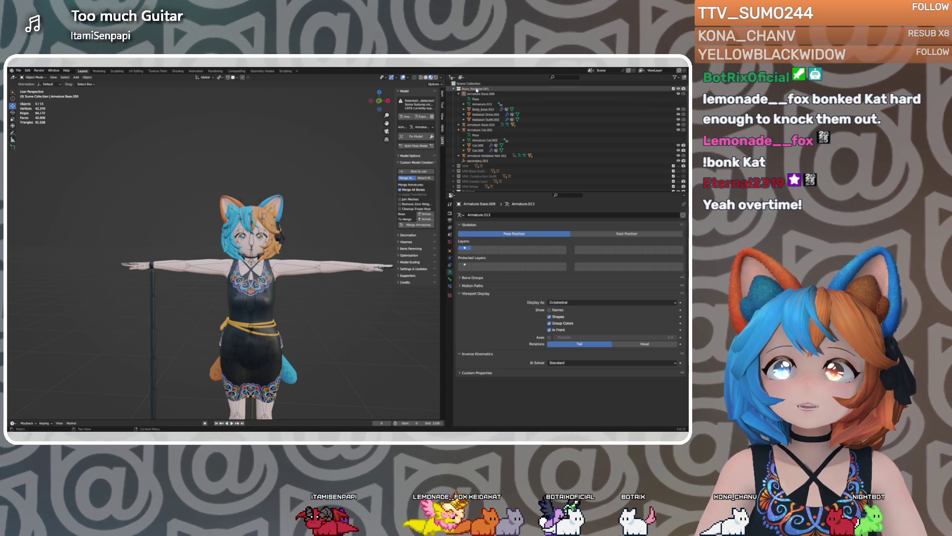
right_click(459, 89)
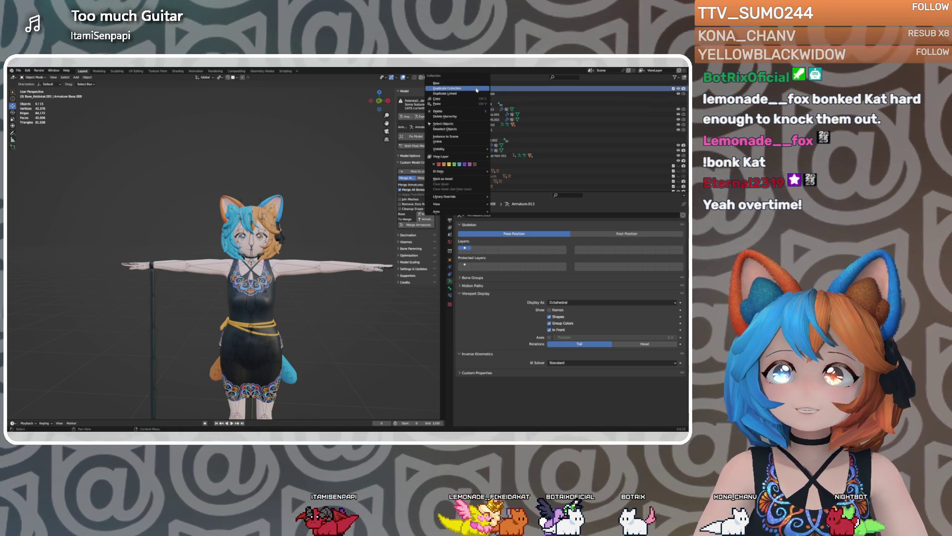
left_click(437, 103)
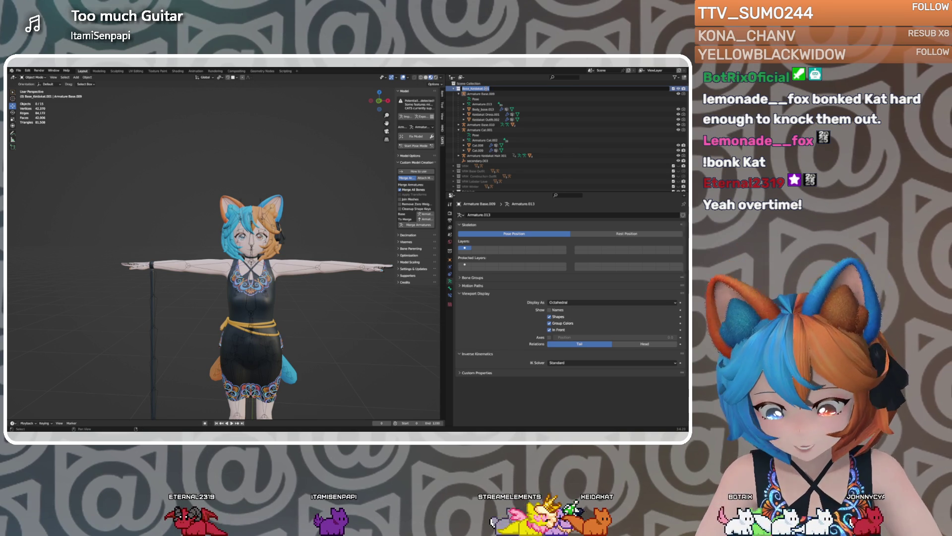
Rename the collection to VRM Base Outfit 2 and pick Armature Base.009 as the merge target
type("VRM Base Outfit 2")
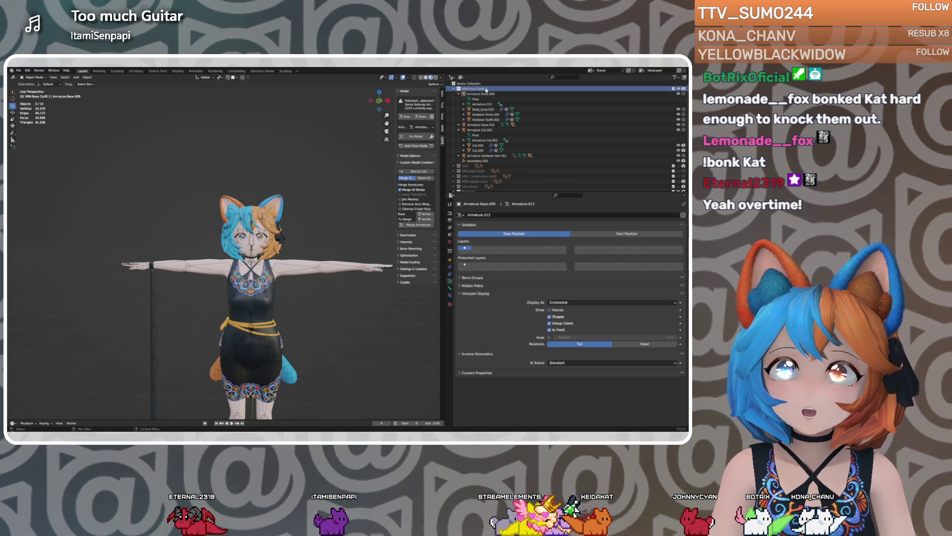
left_click(482, 94)
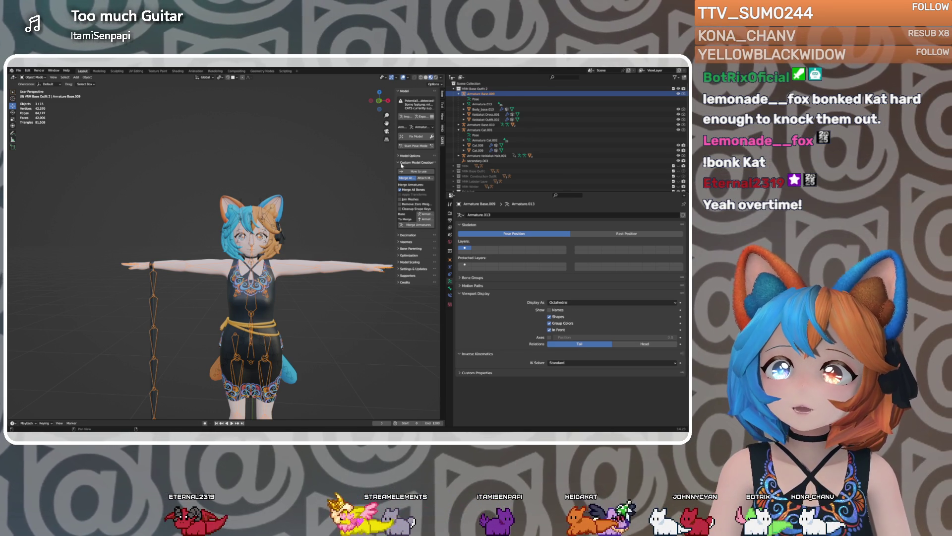
left_click(426, 219)
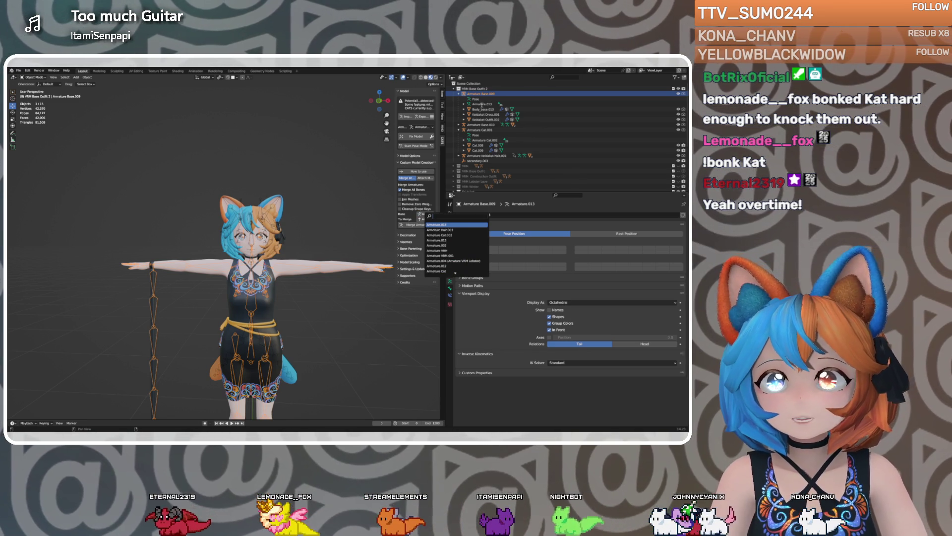
In CATS, set To Merge to Armature.014 instead of Armature.013 and merge it into the base armature
left_click(452, 240)
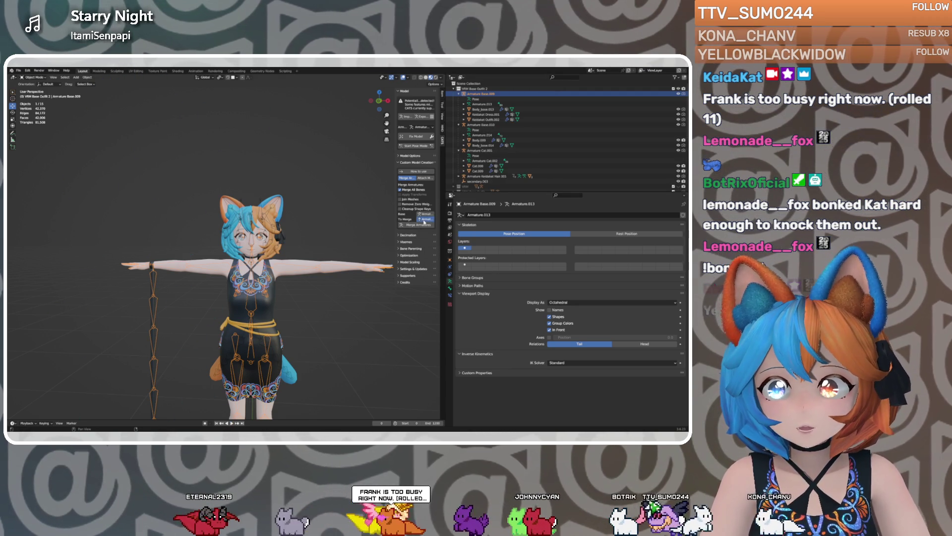
left_click(426, 218)
left_click(446, 231)
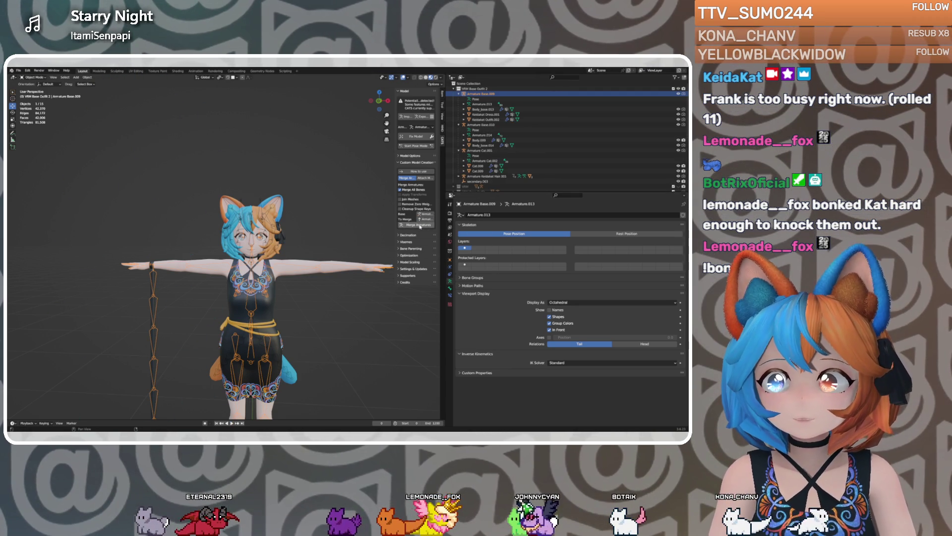
left_click(419, 226)
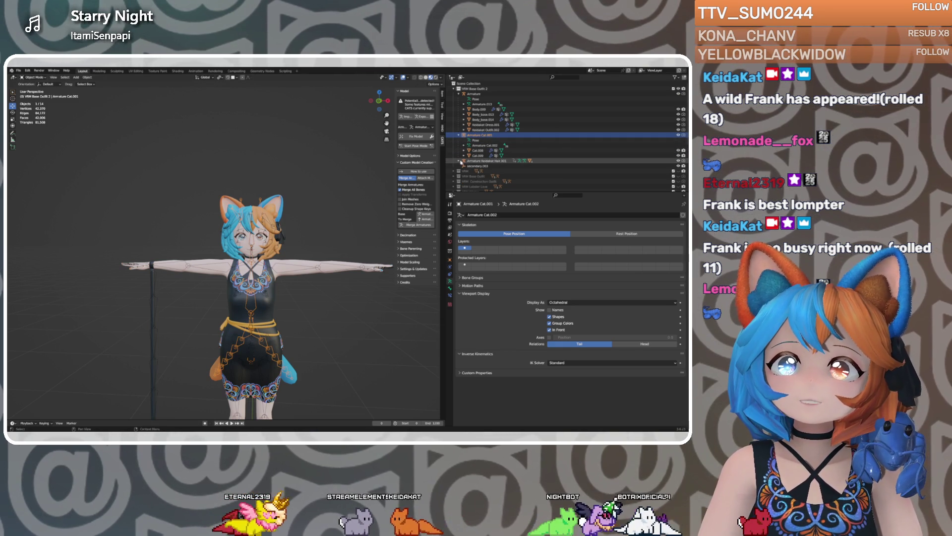
Merge Armature Cat.002 into the main armature with CATS Merge Armatures
left_click(460, 161)
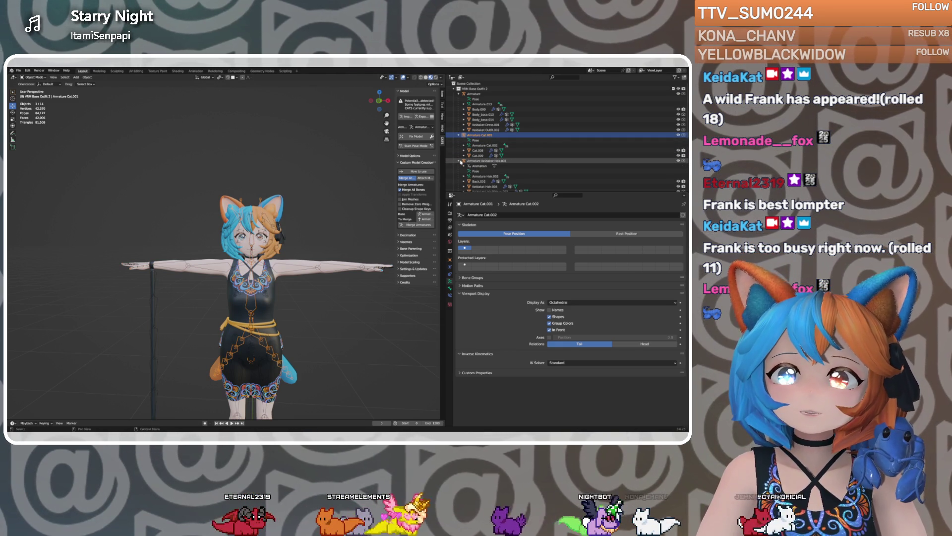
scroll(461, 161, "down", 1)
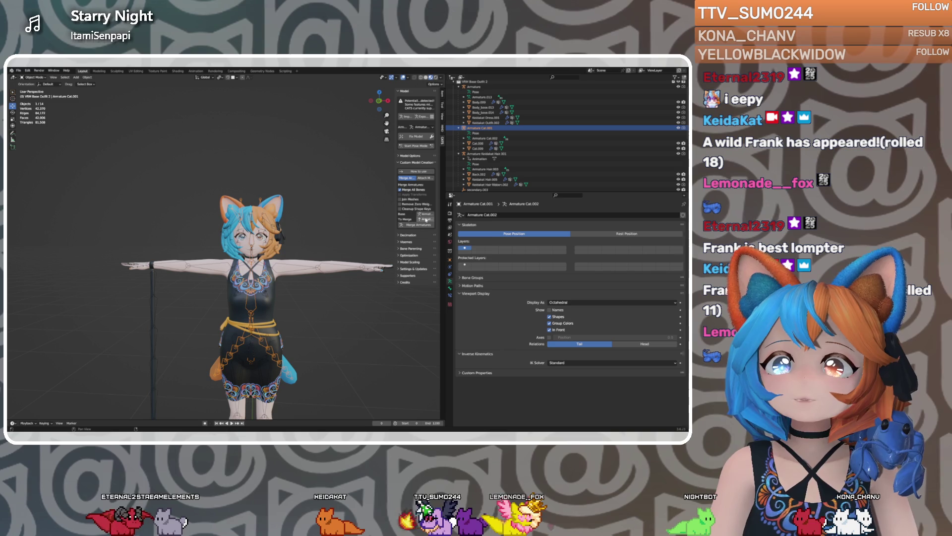
left_click(425, 218)
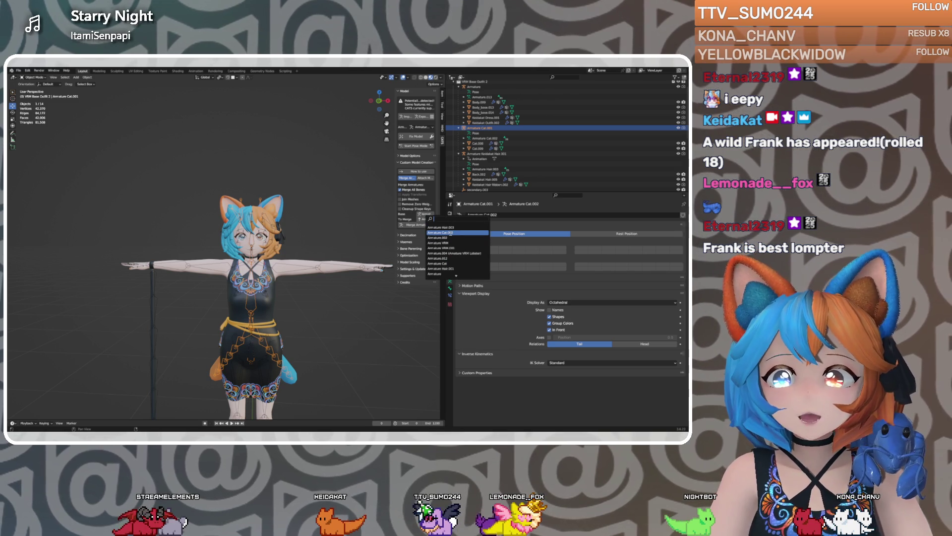
left_click(440, 233)
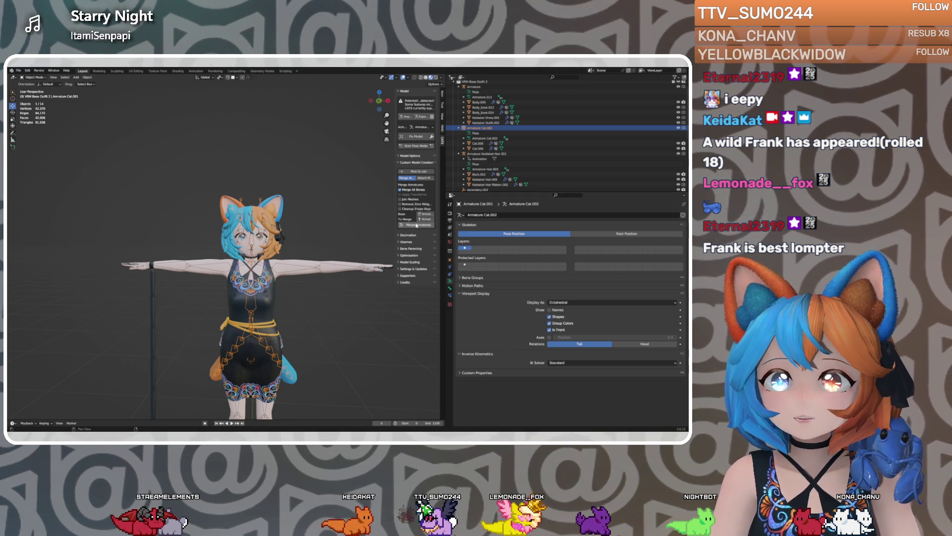
left_click(417, 224)
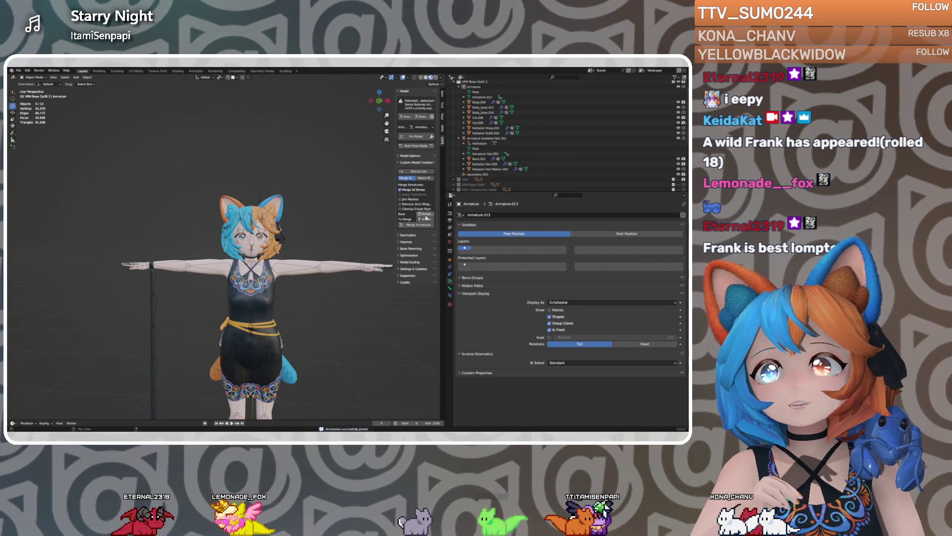
Merge the hair armature into the main armature as well
left_click(426, 219)
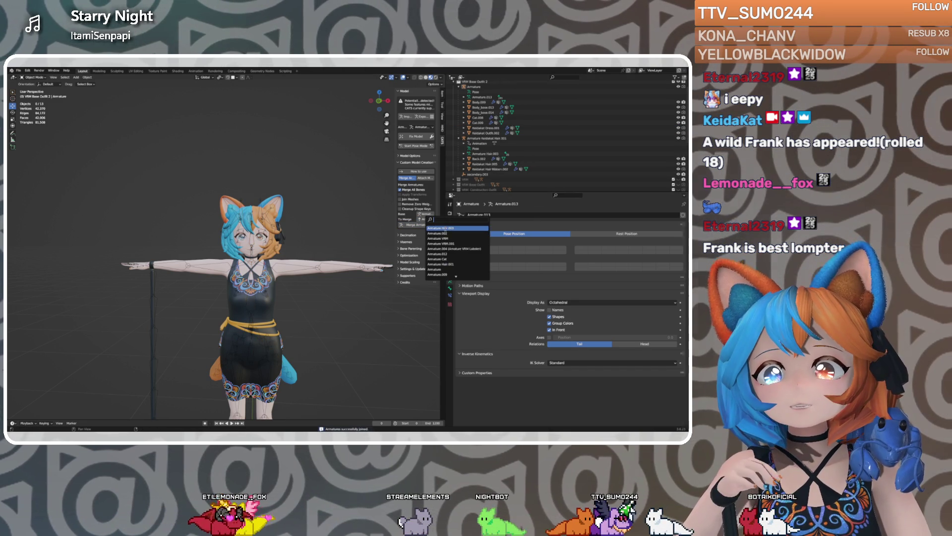
left_click(436, 233)
left_click(418, 226)
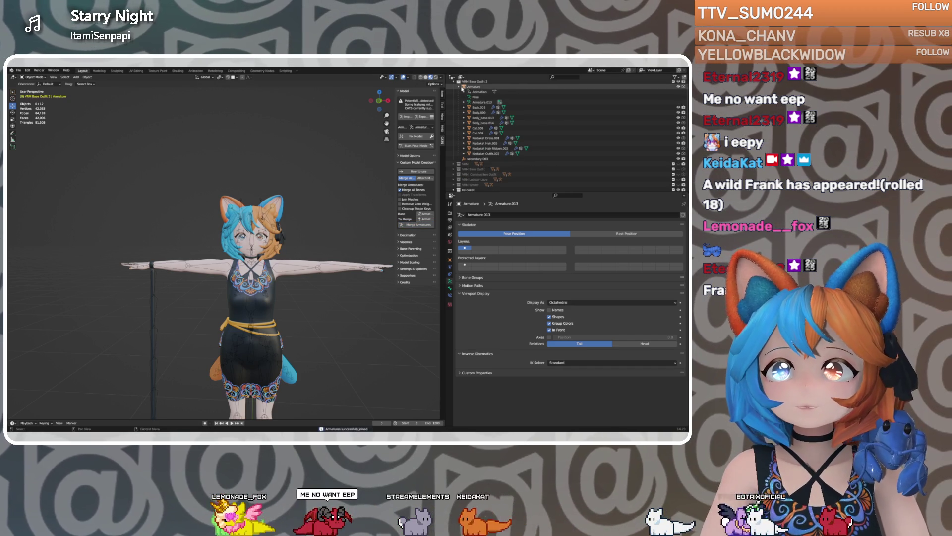
left_click(479, 159)
scroll(484, 151, "down", 2)
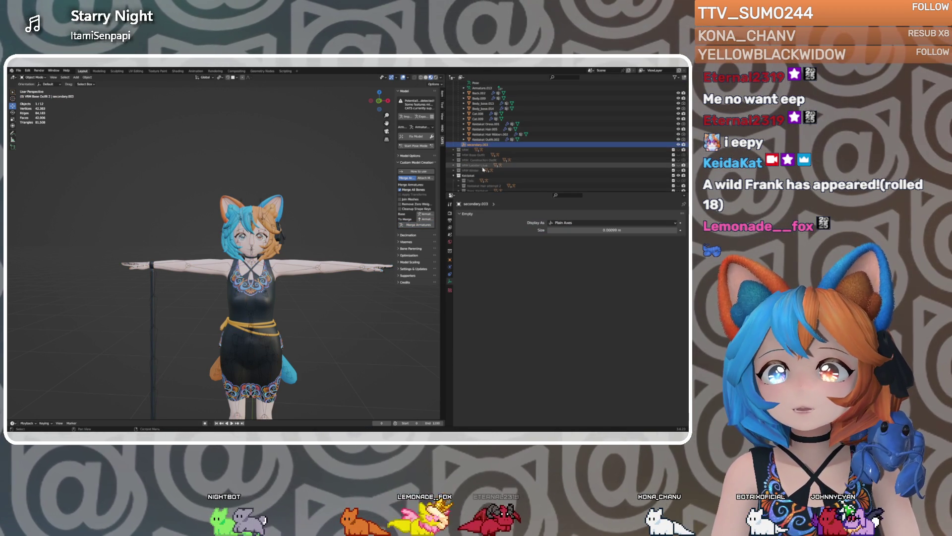
left_click(453, 155)
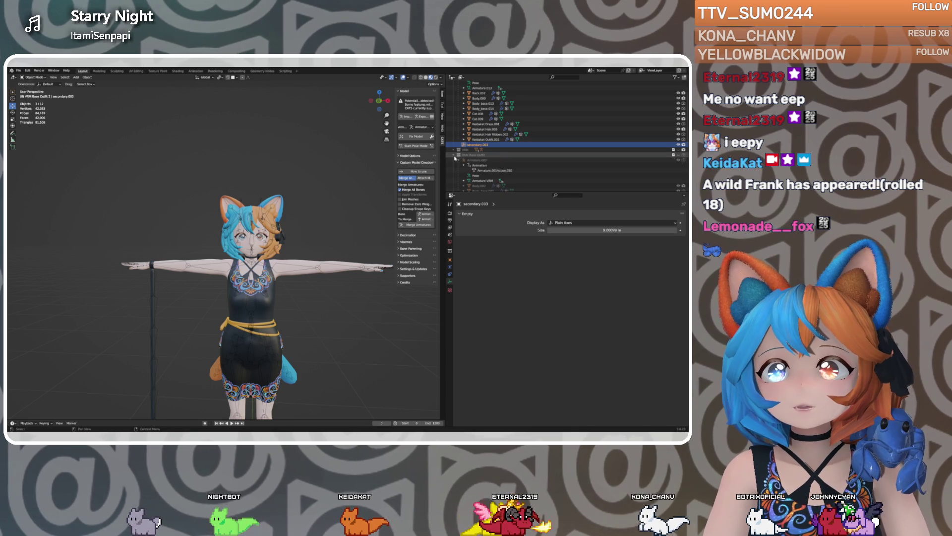
scroll(486, 161, "down", 5)
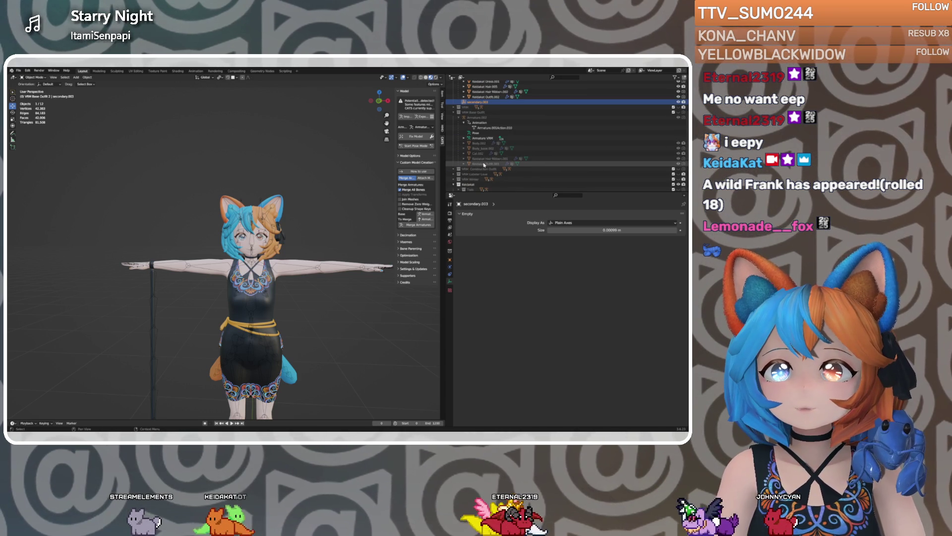
scroll(485, 165, "up", 3)
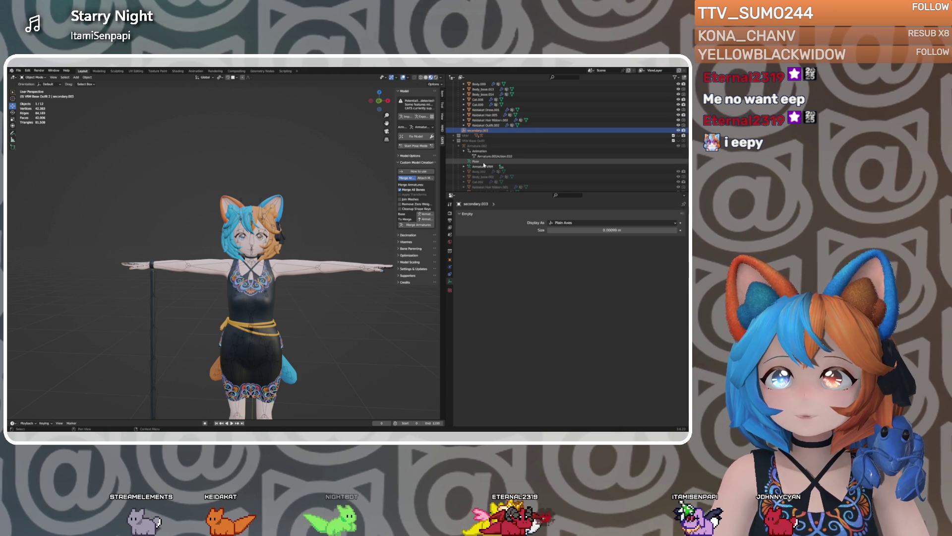
scroll(484, 165, "up", 2)
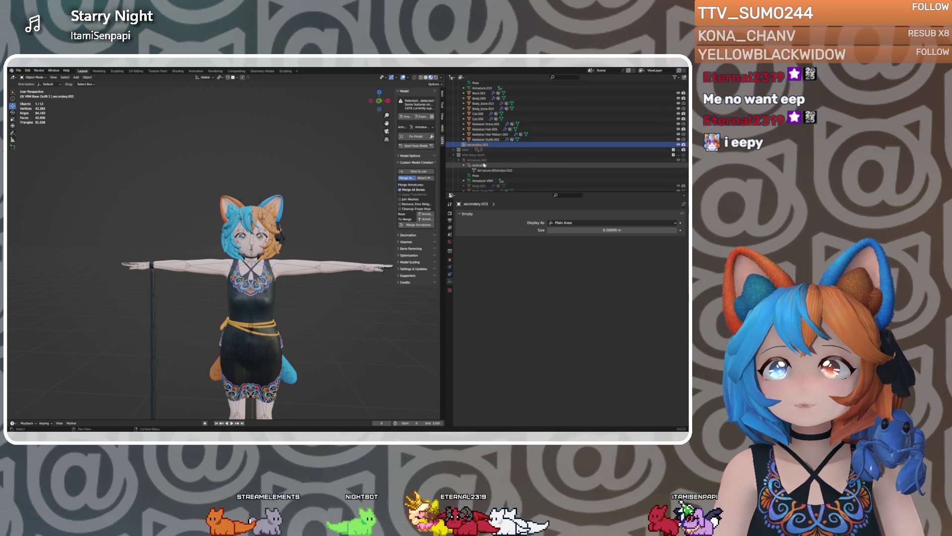
left_click(479, 93)
mouse_move(337, 171)
middle_mouse_down()
mouse_move(273, 170)
mouse_move(348, 170)
mouse_move(311, 171)
middle_mouse_up()
scroll(294, 171, "up", 5)
scroll(309, 165, "down", 4)
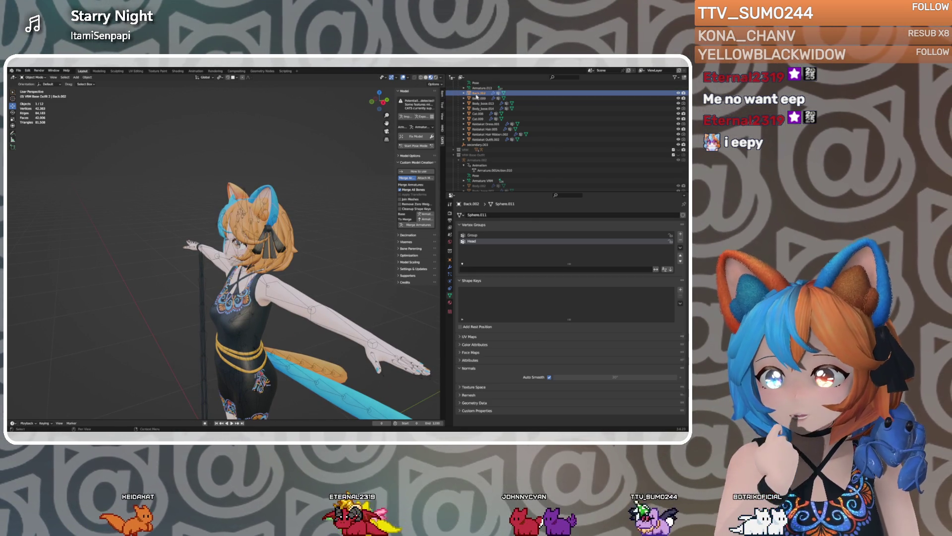
Delete Back.002 and, after comparing the body meshes, the duplicate Body_base.014
right_click(476, 96)
left_click(459, 109)
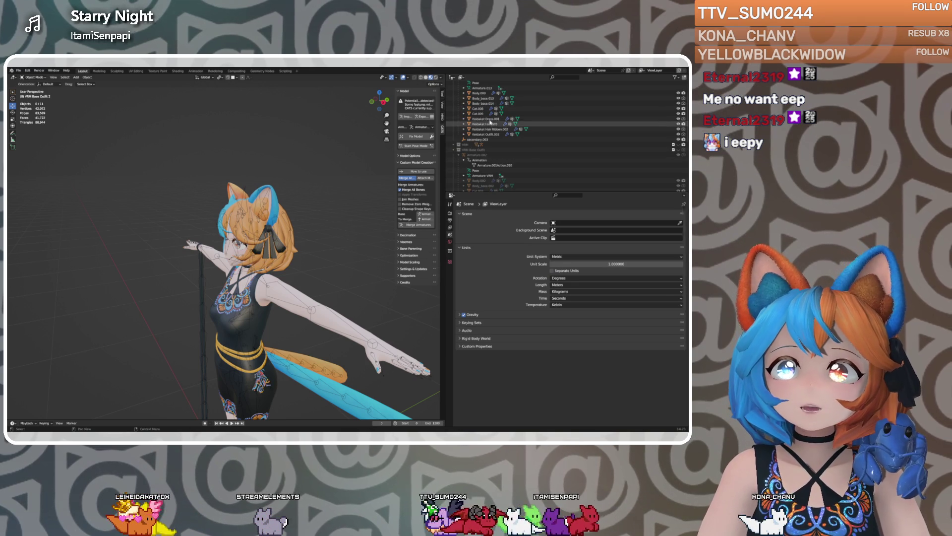
left_click(484, 98)
left_click(484, 104)
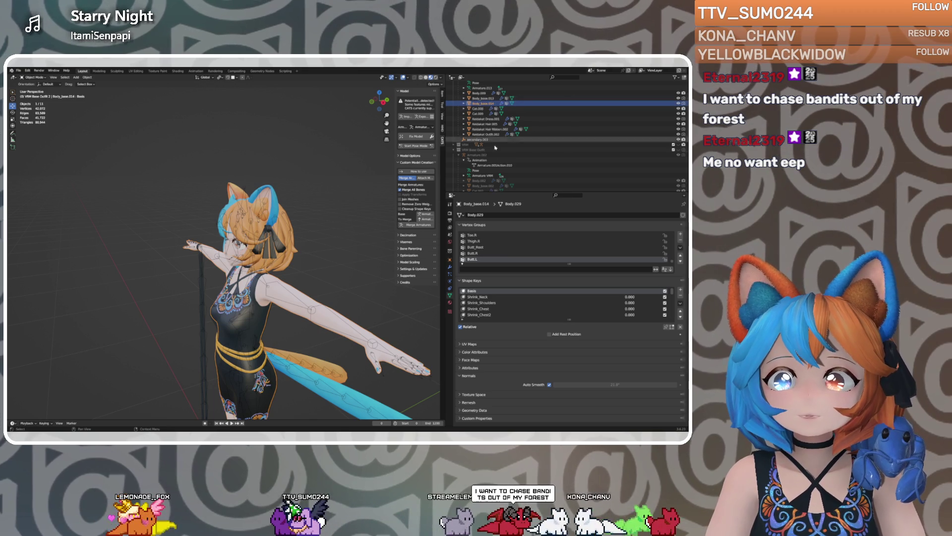
left_click(484, 186)
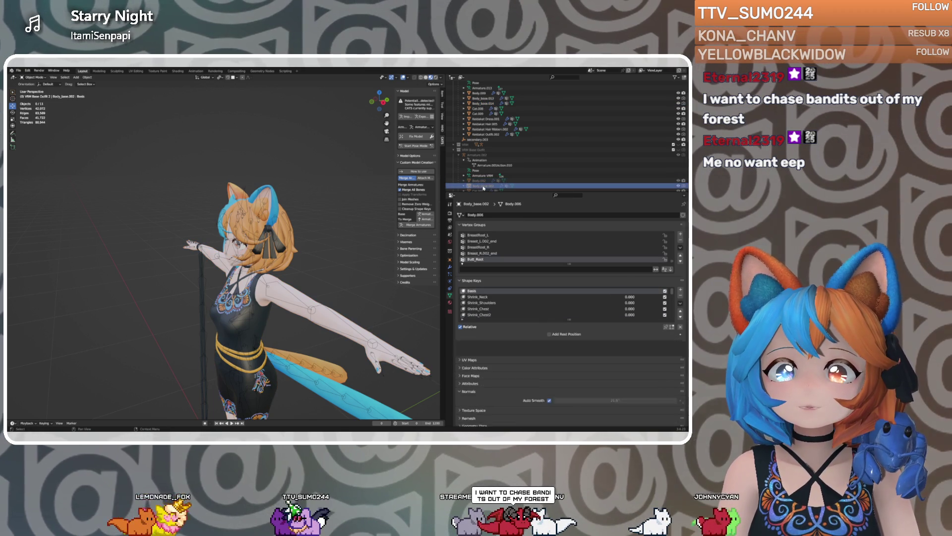
left_click(481, 99)
left_click(481, 102)
right_click(481, 103)
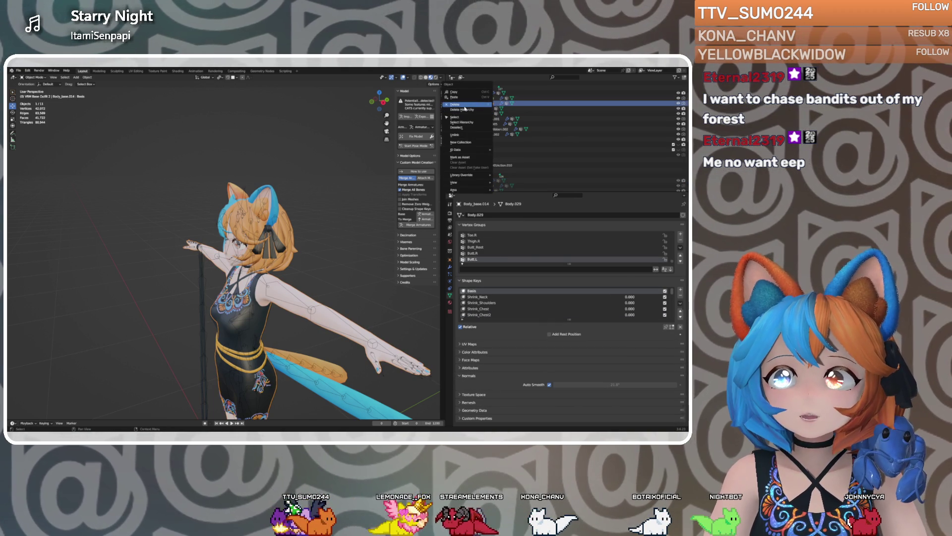
left_click(465, 106)
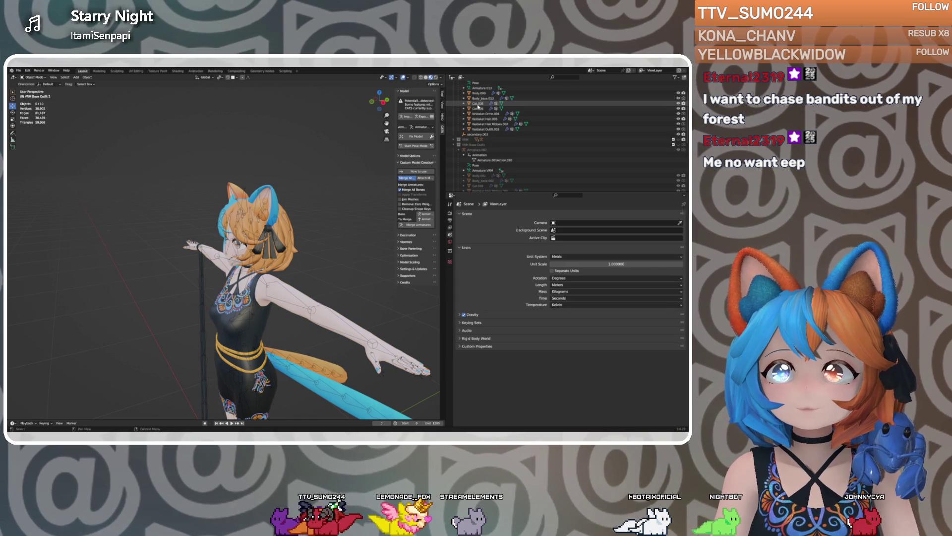
Delete the Kedakat Hair.005 ribbon copy and the Cat.009 object
left_click(477, 108)
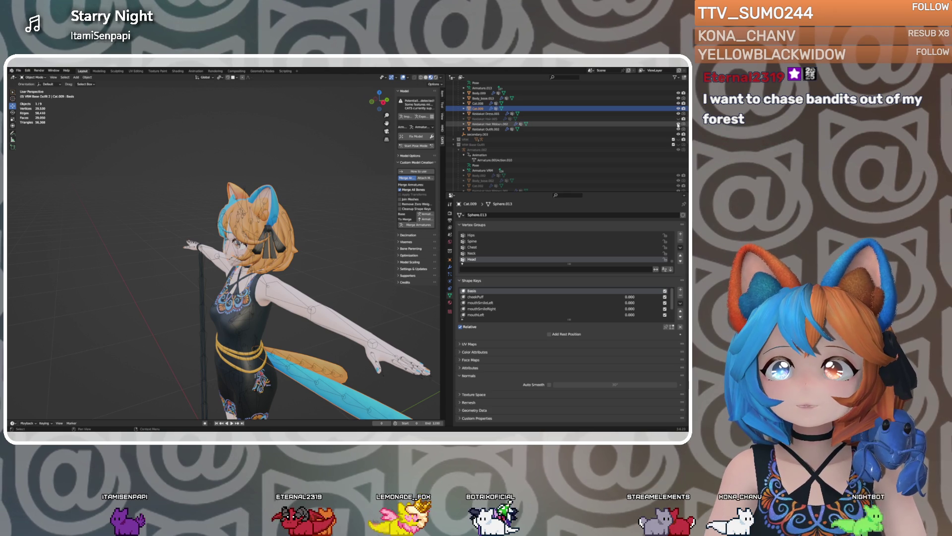
left_click(678, 124)
left_click(678, 124)
left_click(489, 119)
right_click(490, 119)
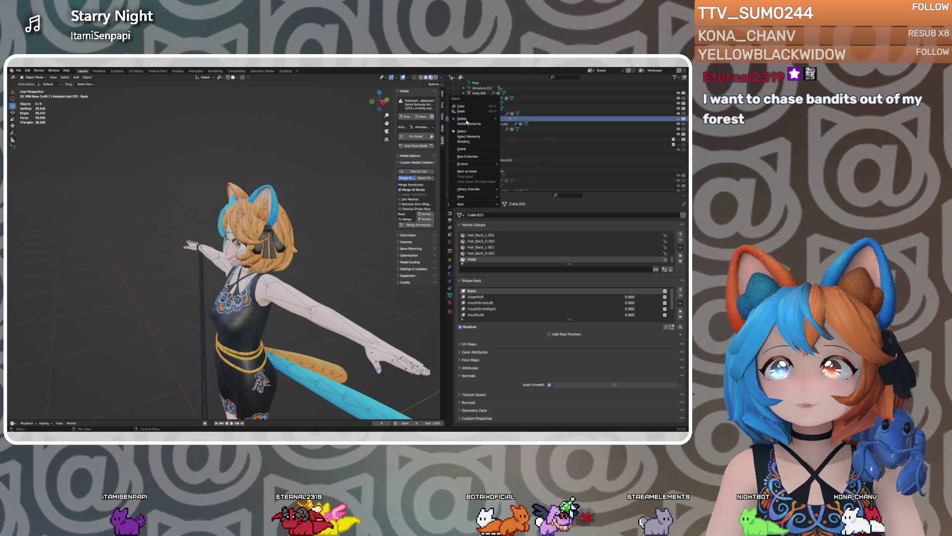
left_click(472, 124)
left_click(481, 109)
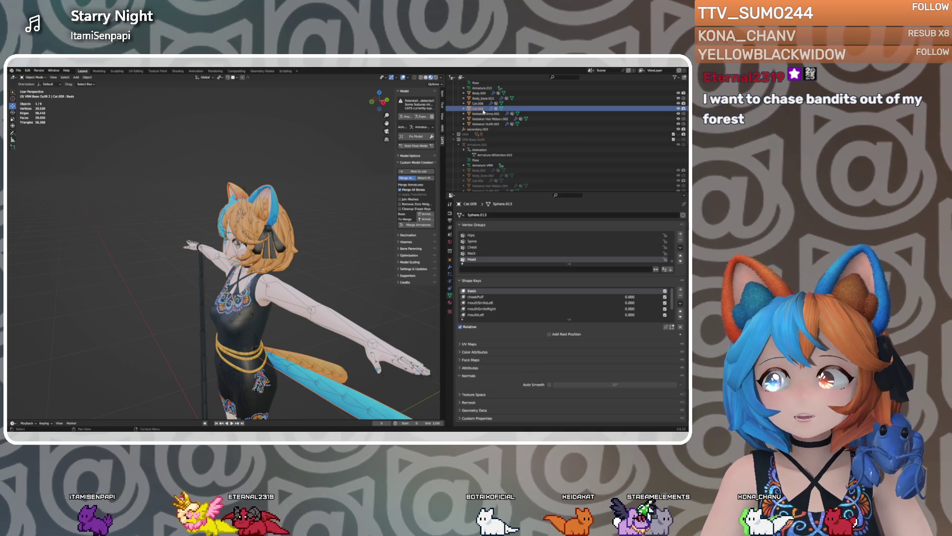
right_click(483, 111)
left_click(473, 119)
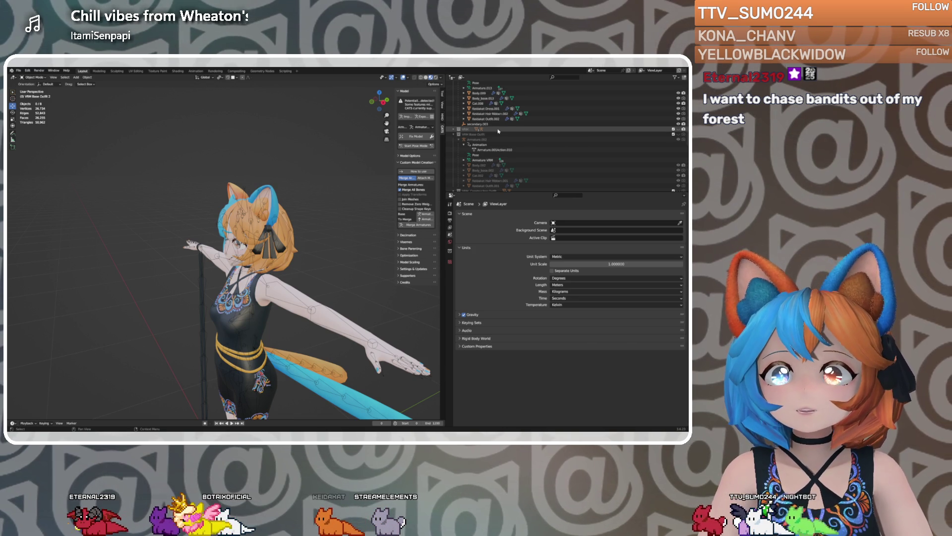
Identify the dress meshes and select Keidakat Dress.001 plus Keidakat Outfit.002 as active
scroll(492, 134, "down", 1)
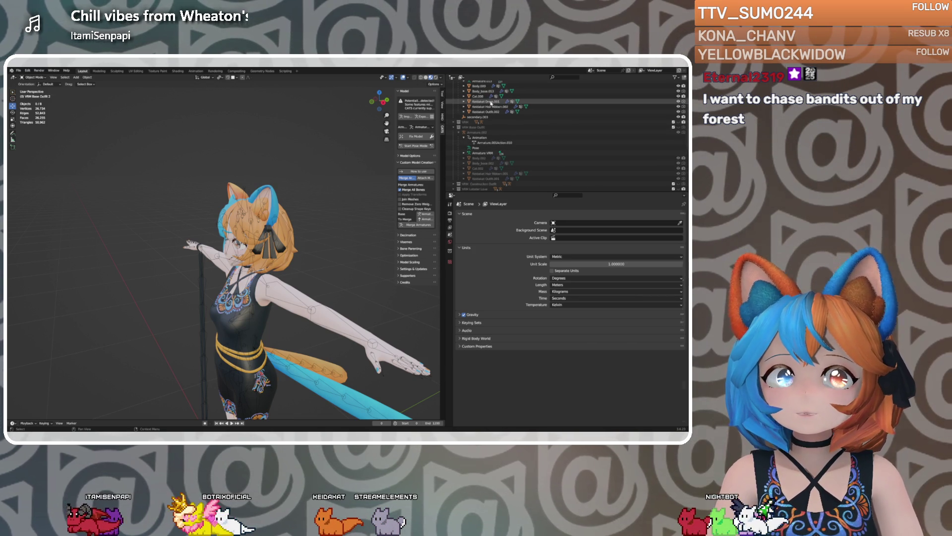
left_click(491, 102)
left_click(482, 179)
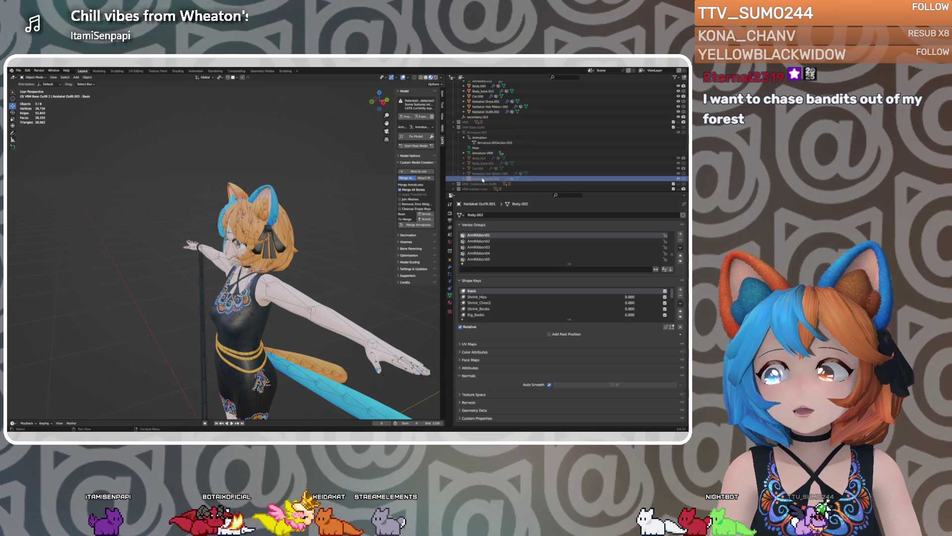
mouse_move(347, 159)
middle_mouse_down()
mouse_move(321, 170)
mouse_move(327, 164)
middle_mouse_up()
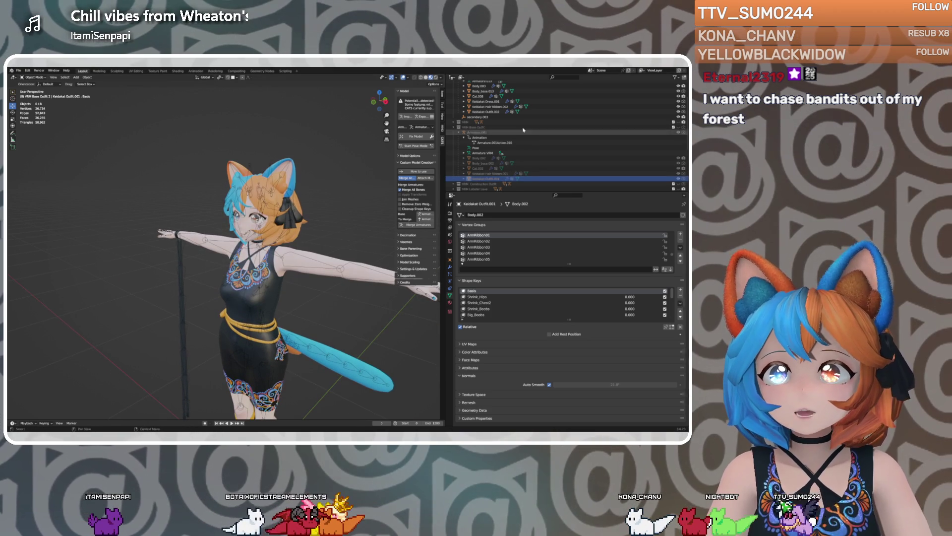
left_click(657, 102)
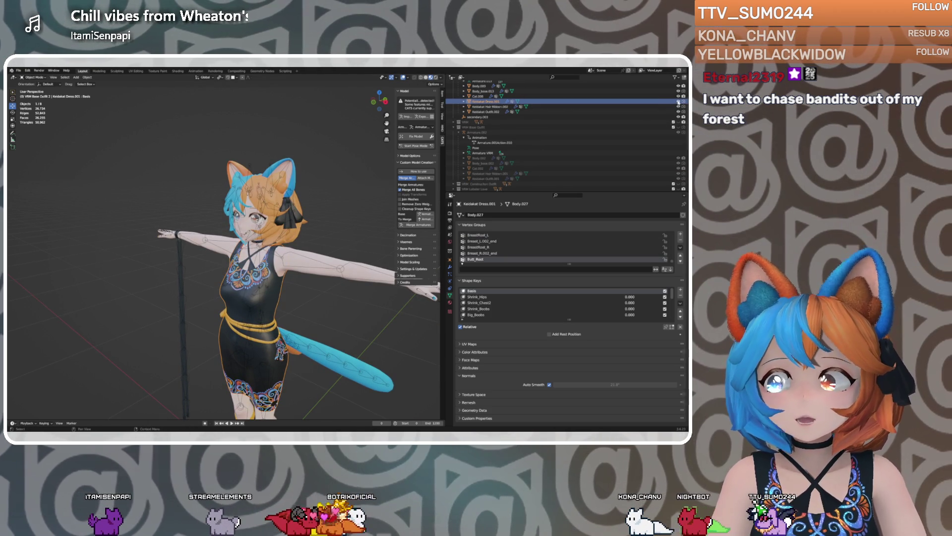
left_click(678, 101)
left_click(678, 101)
left_click(492, 178)
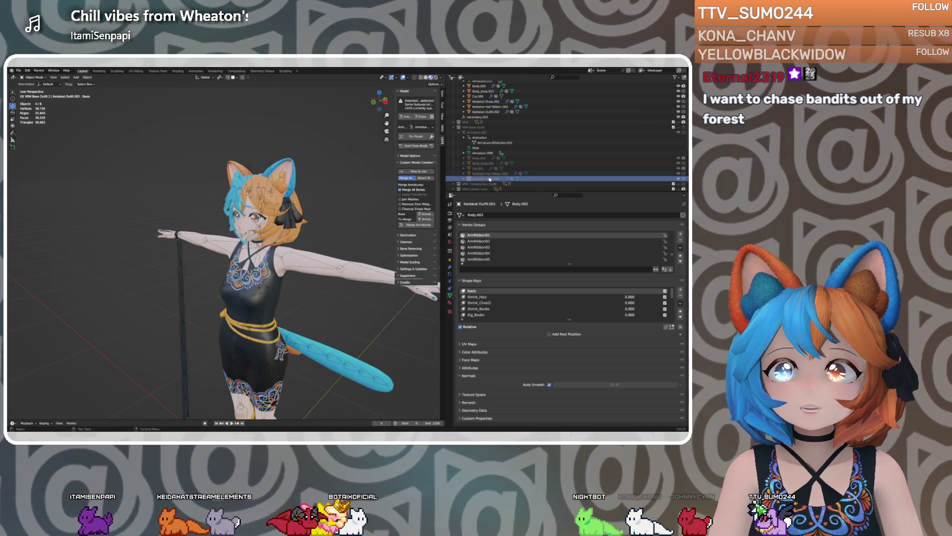
left_click(489, 112)
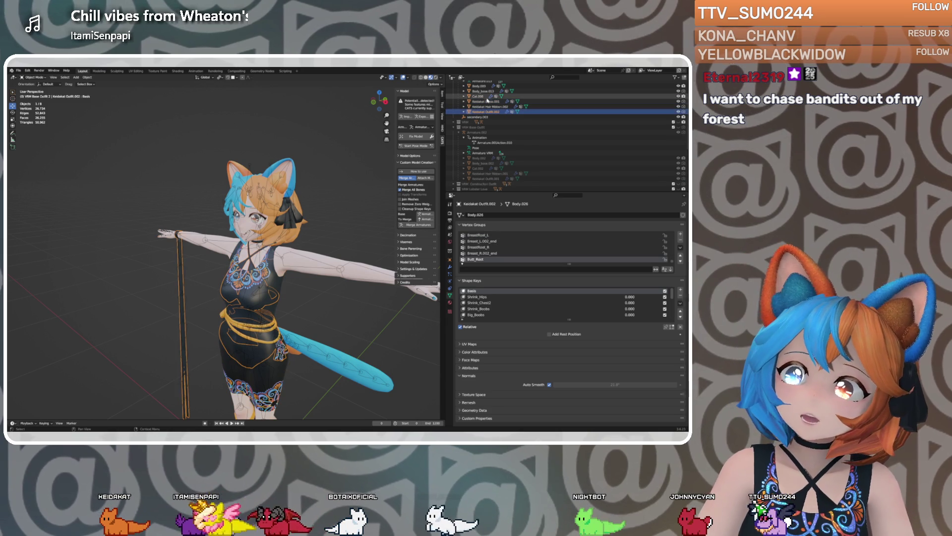
left_click(487, 101)
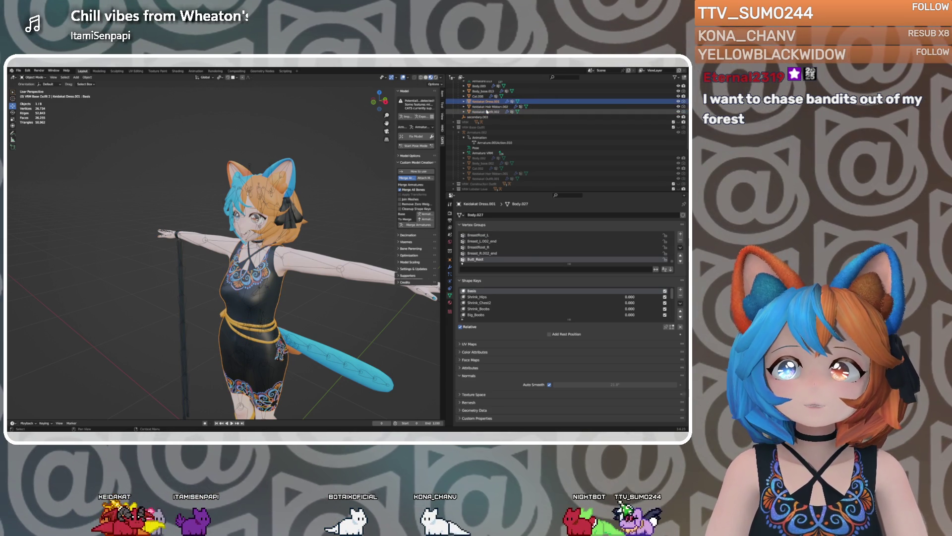
left_click(486, 111, "ctrl")
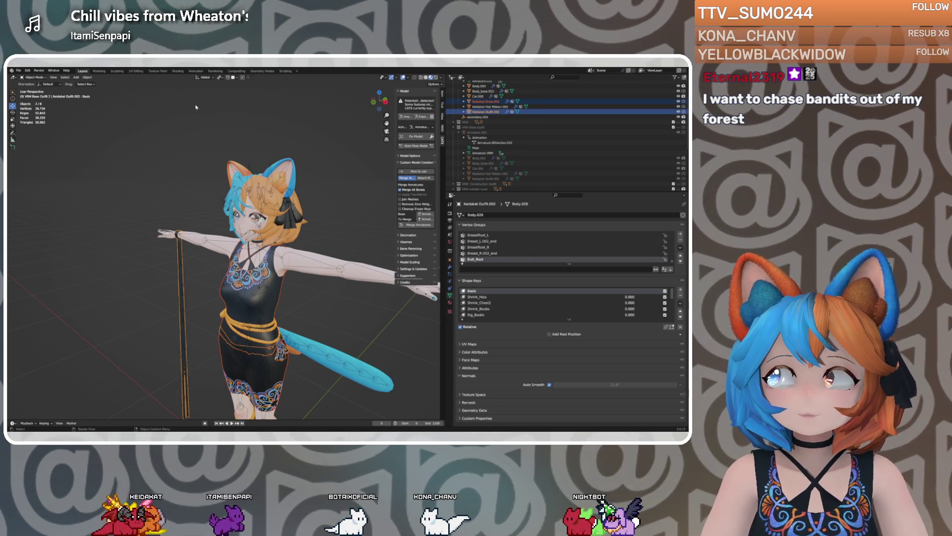
Join Keidakat Dress.001 into Keidakat Outfit.002 from the Object menu
left_click(87, 77)
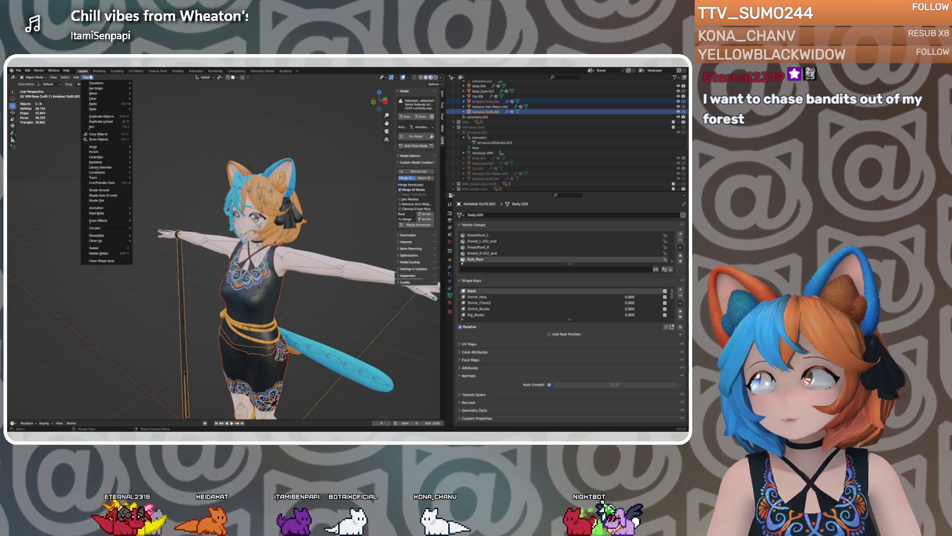
left_click(99, 124)
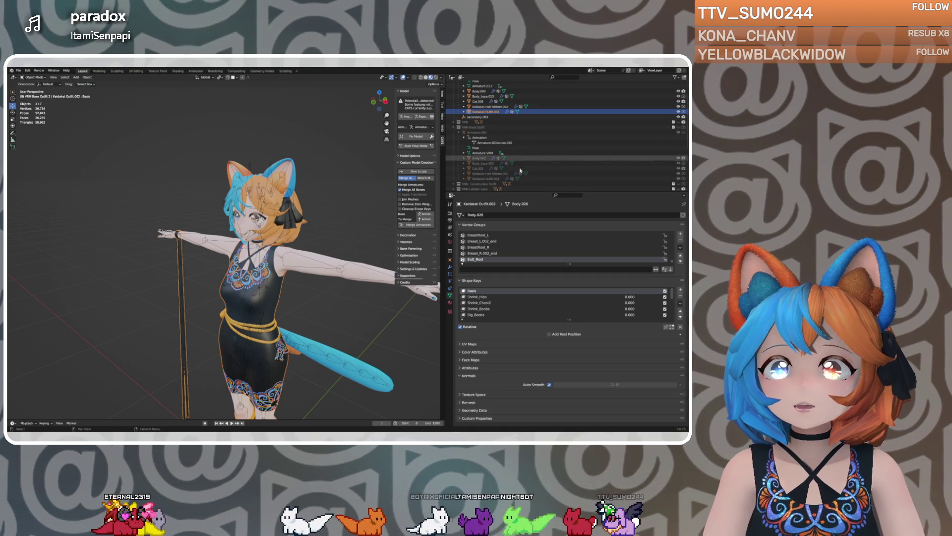
scroll(495, 144, "up", 3)
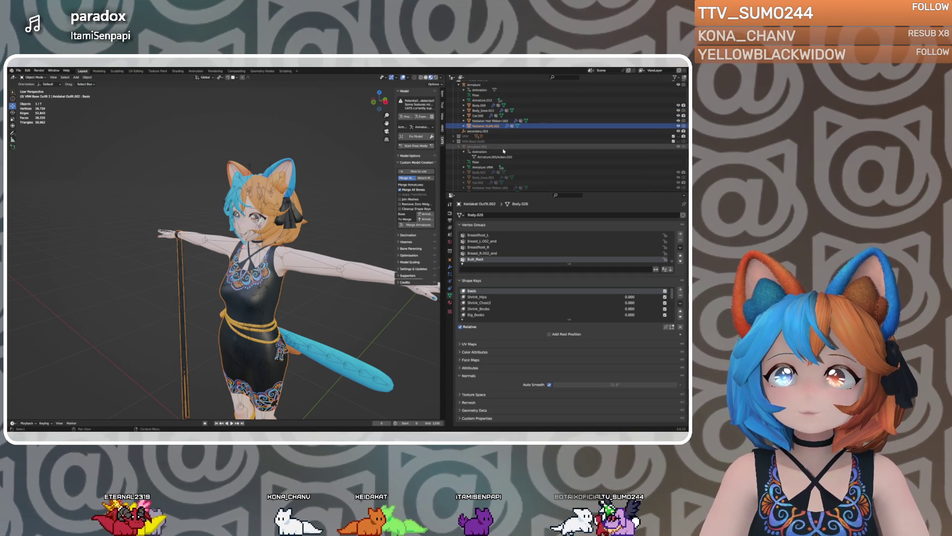
scroll(491, 150, "down", 3)
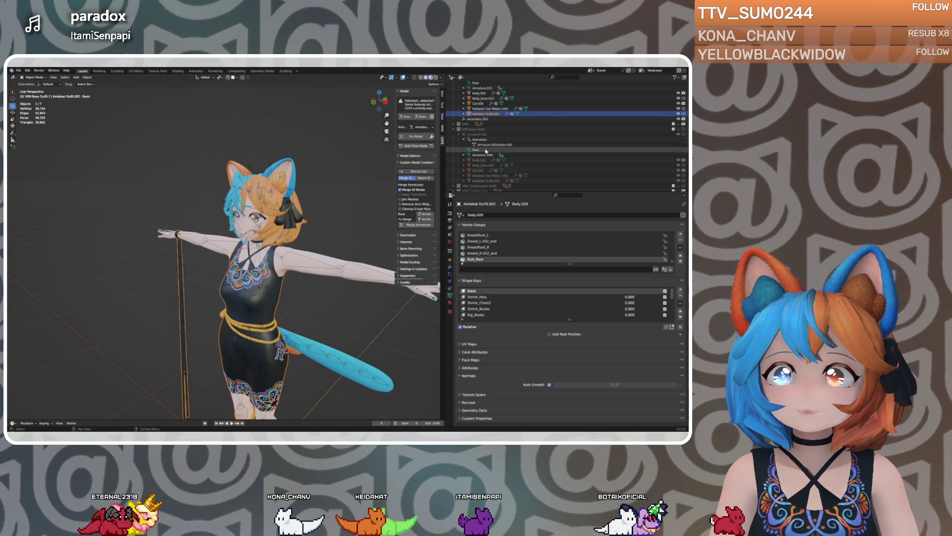
scroll(492, 174, "down", 1)
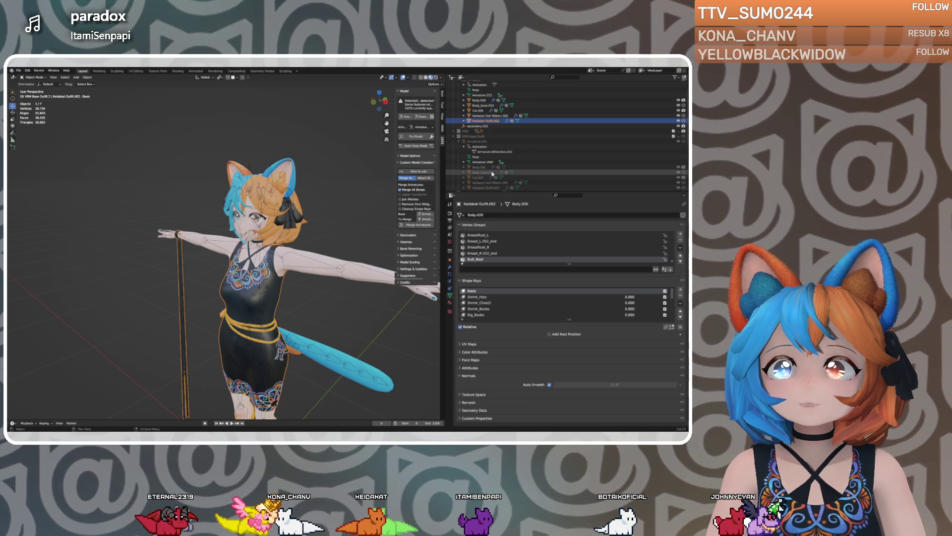
scroll(480, 169, "up", 3)
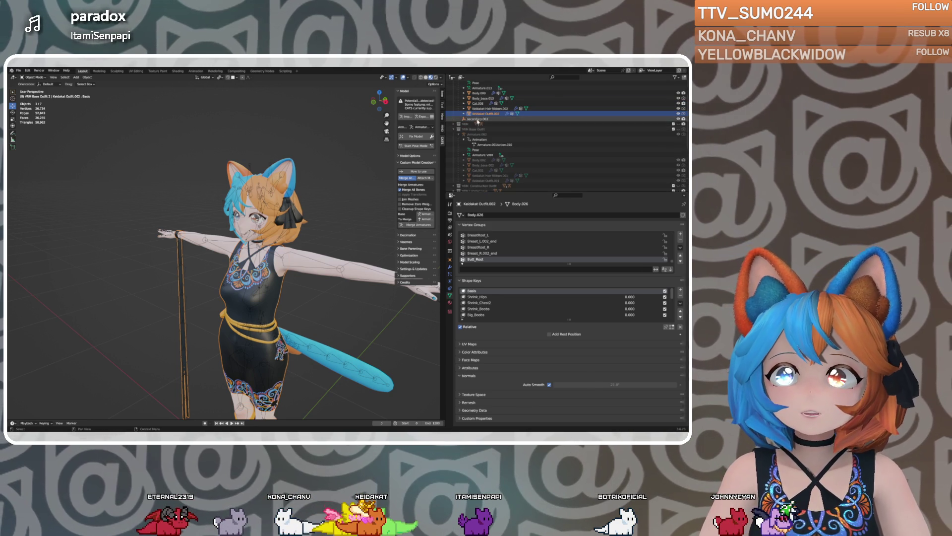
left_click(479, 119)
Delete secondary.003 with its hierarchy, select the Armature hierarchy, and inspect Body_base.002
right_click(479, 120)
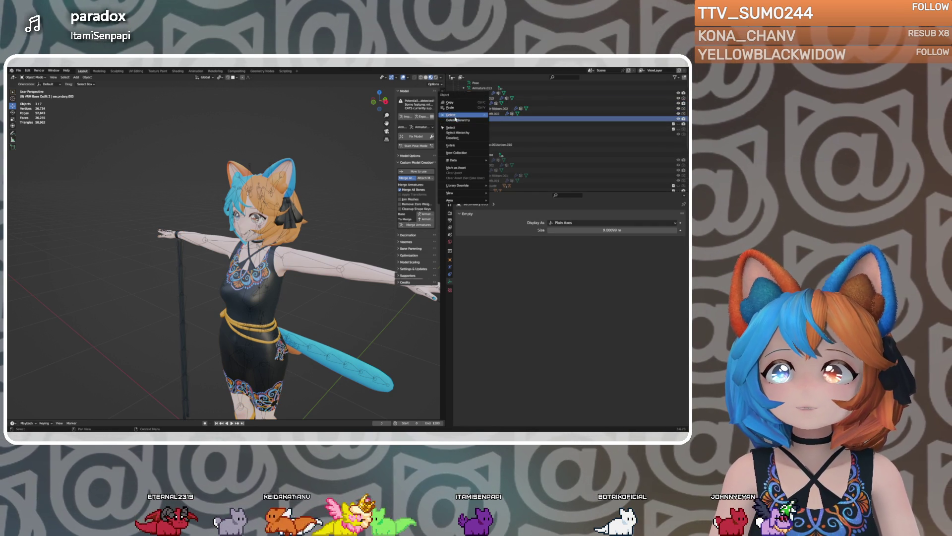
left_click(478, 120)
left_click(474, 93)
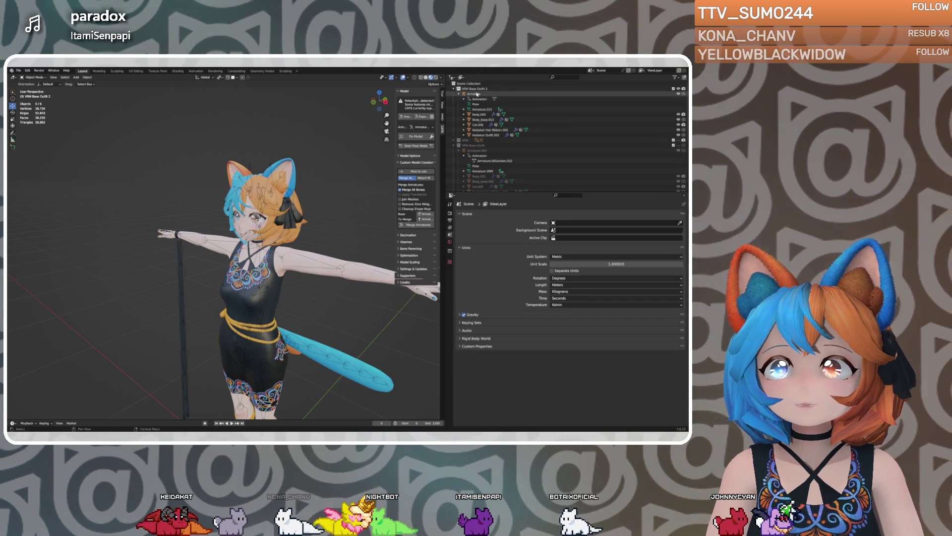
left_click(484, 135, "shift")
middle_click_drag(278, 208, 309, 185)
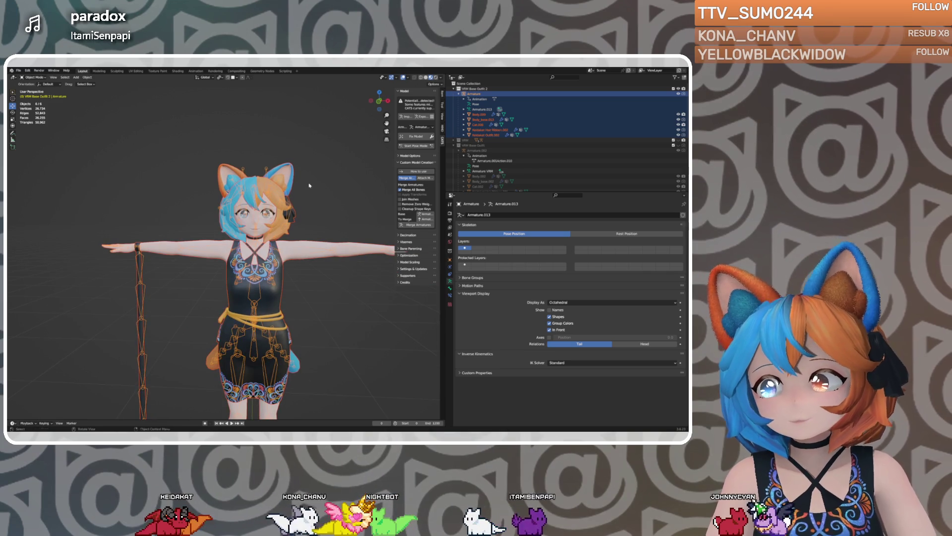
scroll(481, 139, "down", 1)
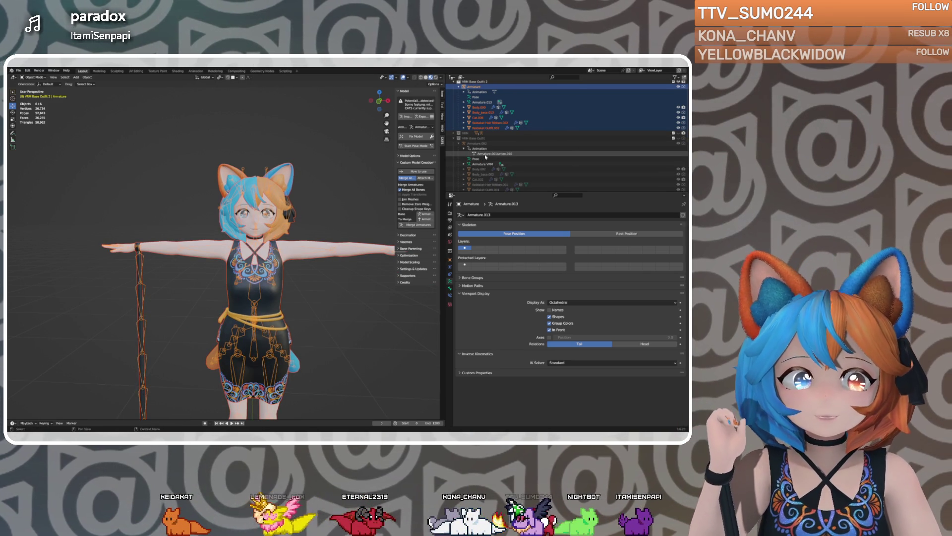
scroll(484, 157, "down", 2)
left_click(481, 161)
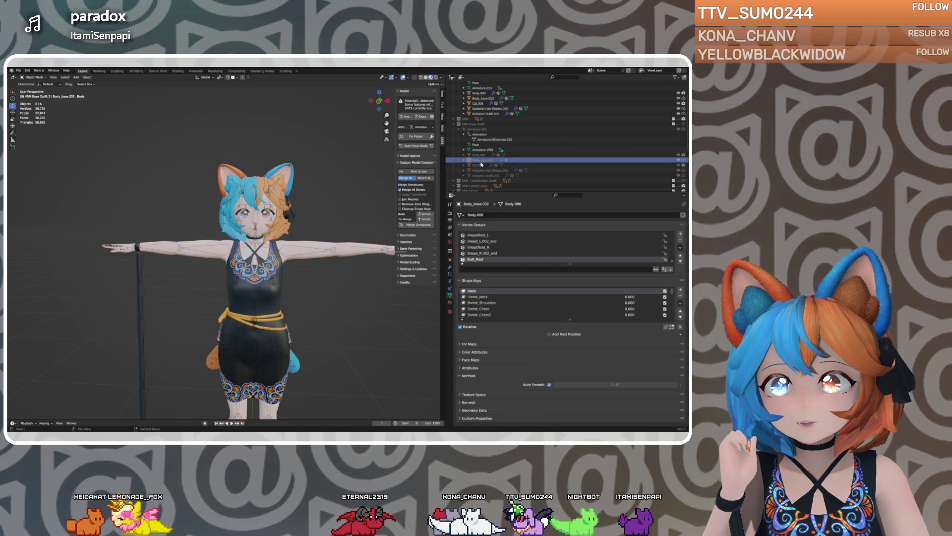
Inspect the Body.002 and Keidakat Outfit.002 meshes
left_click(480, 155)
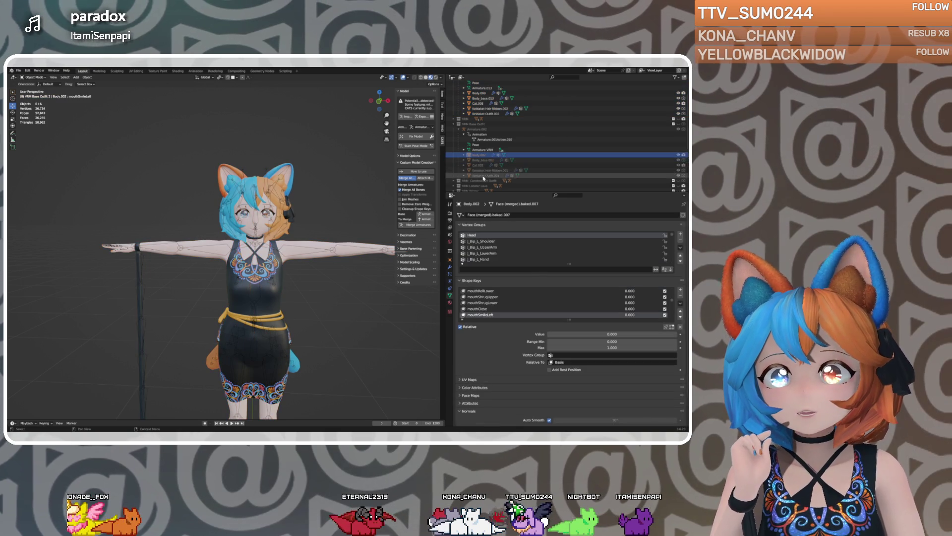
scroll(483, 177, "up", 1)
left_click(481, 121)
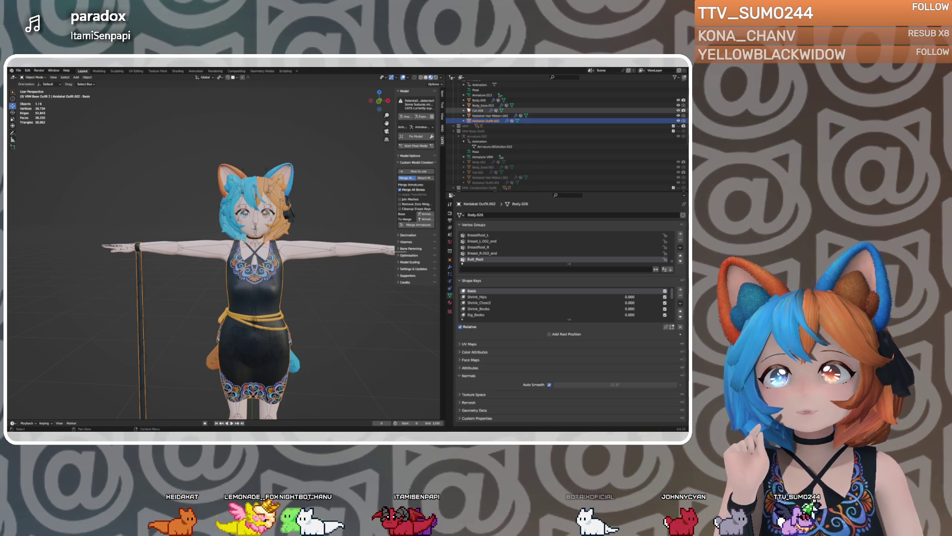
scroll(479, 105, "up", 1)
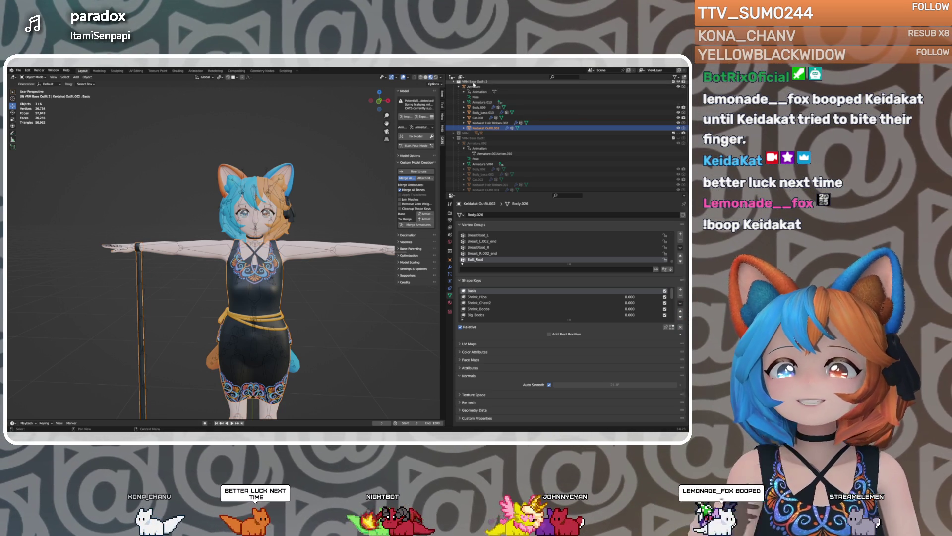
scroll(474, 85, "up", 1)
Select the Armature and all six child meshes down to Keidakat Outfit.002
left_click(475, 88)
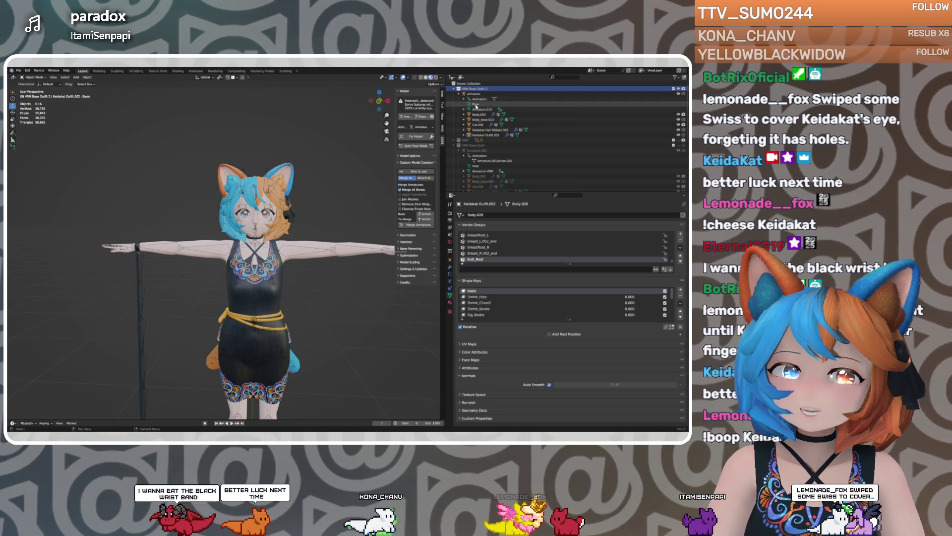
left_click(474, 94)
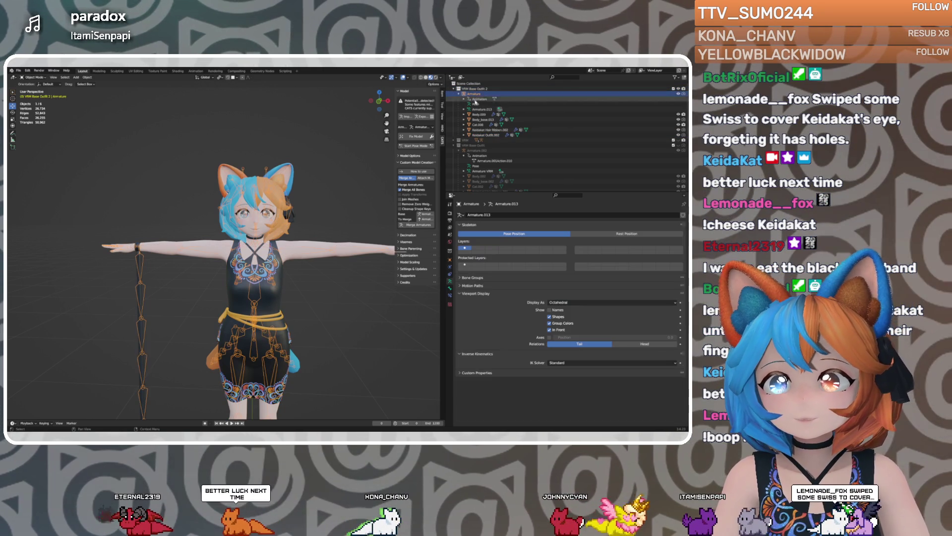
left_click(486, 133, "shift")
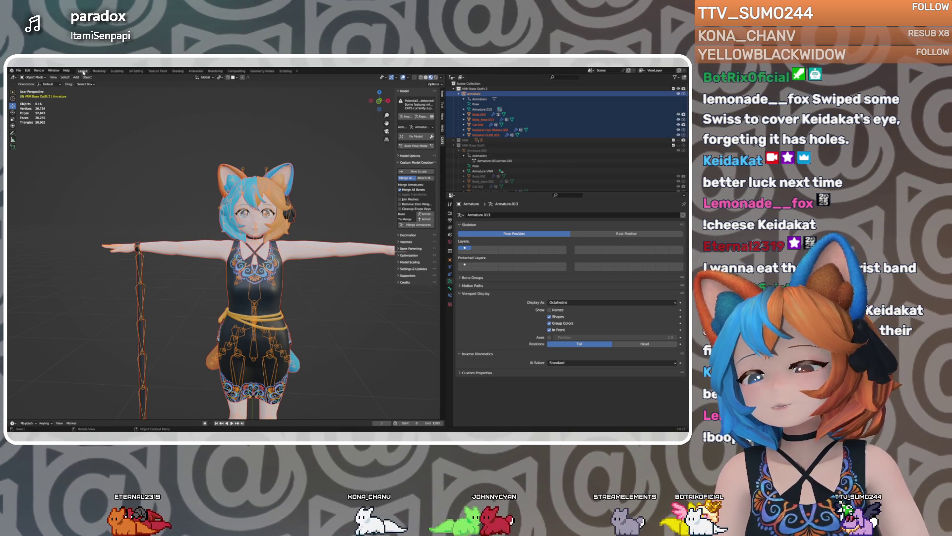
left_click(19, 70)
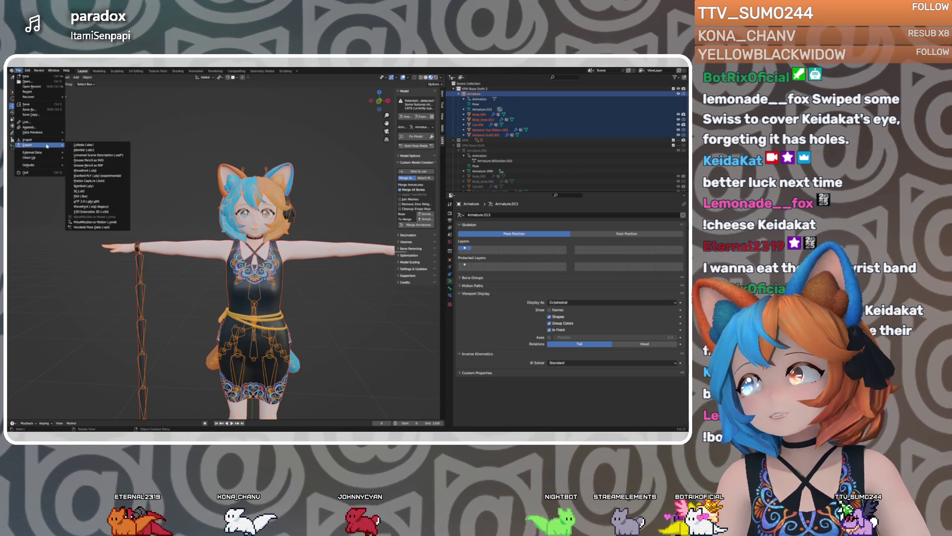
Export the armature and meshes from Blender, then select WinterKat_VRM in Unity
left_click(97, 198)
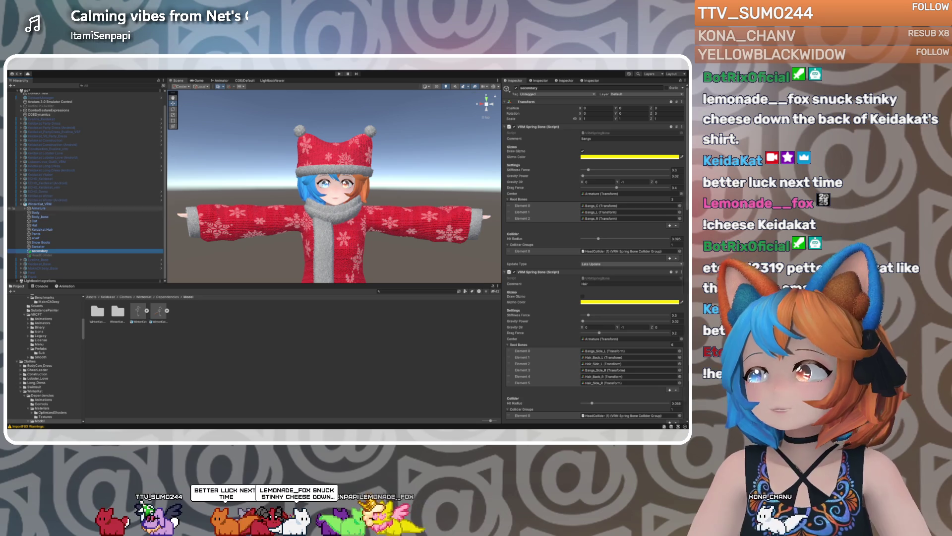
left_click(39, 204)
Hide WinterKat_VRM and the Evaline VSF avatar, and activate Keidakat_V6_Party_Dress in the scene
left_click(516, 88)
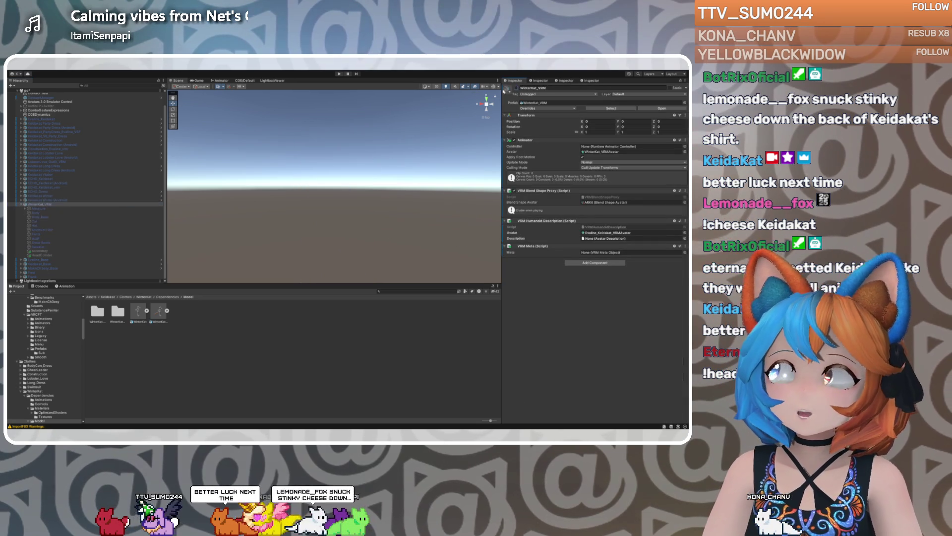
left_click(42, 132)
left_click(516, 89)
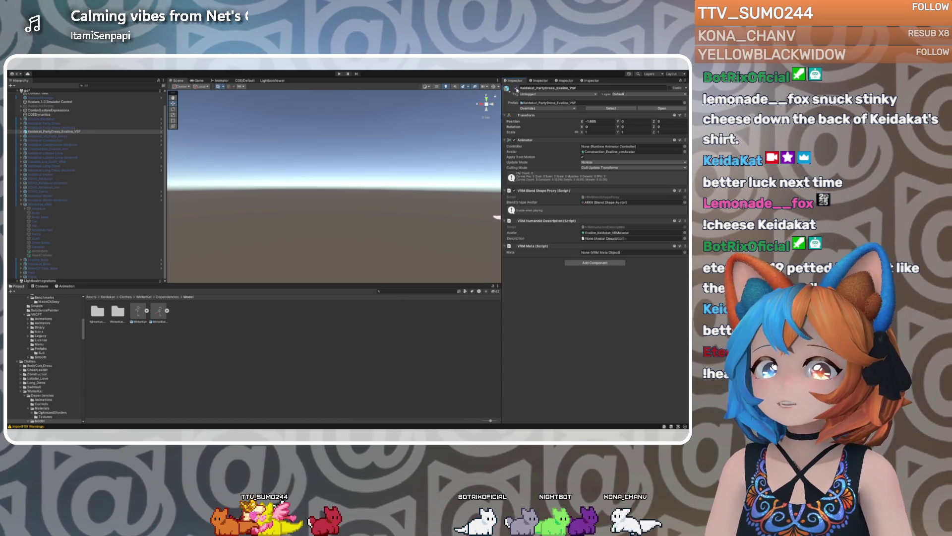
left_click(516, 89)
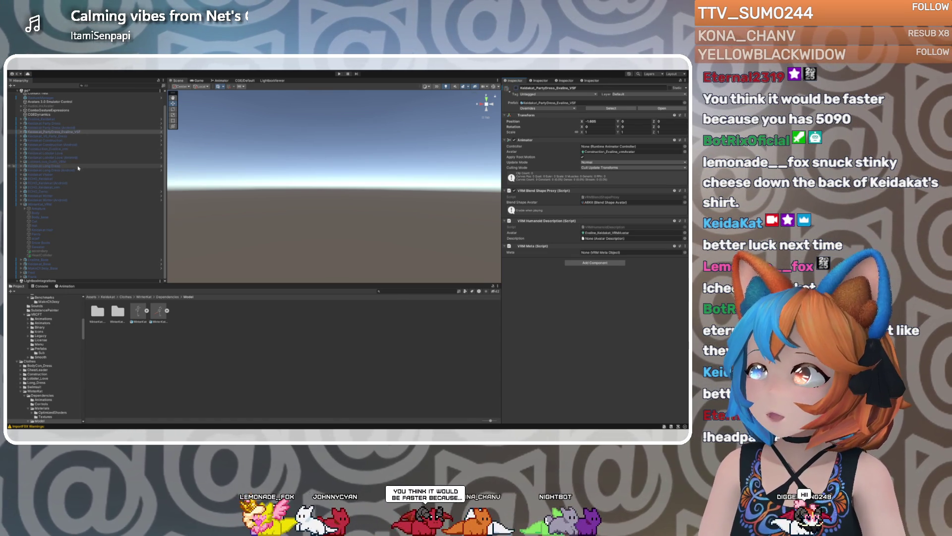
left_click(59, 136)
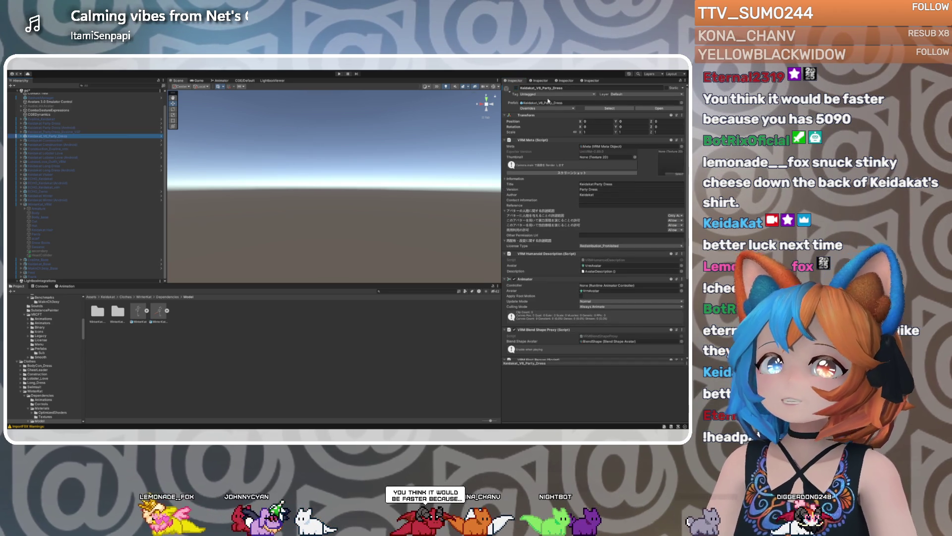
left_click(516, 89)
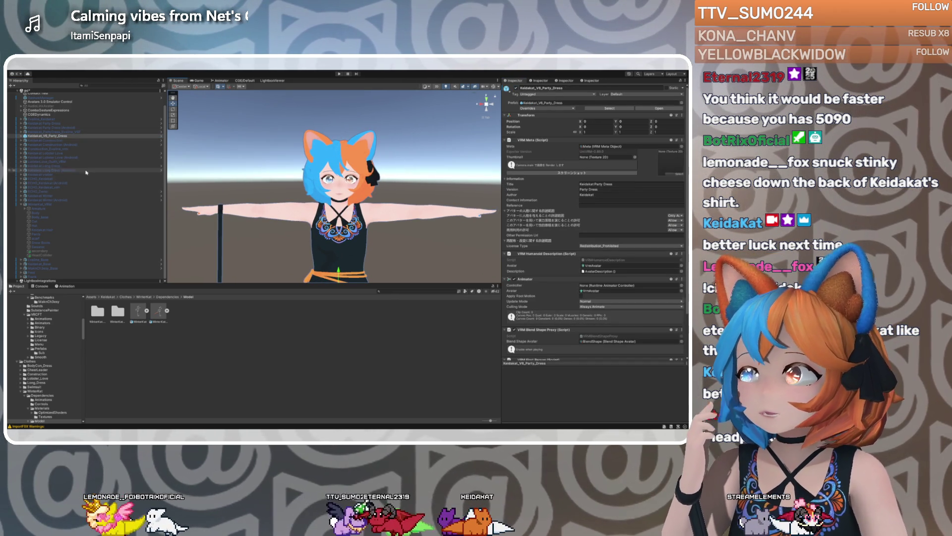
Collapse WinterKat_VRM, edit the avatar's X scale and ping its source prefab
left_click(21, 205)
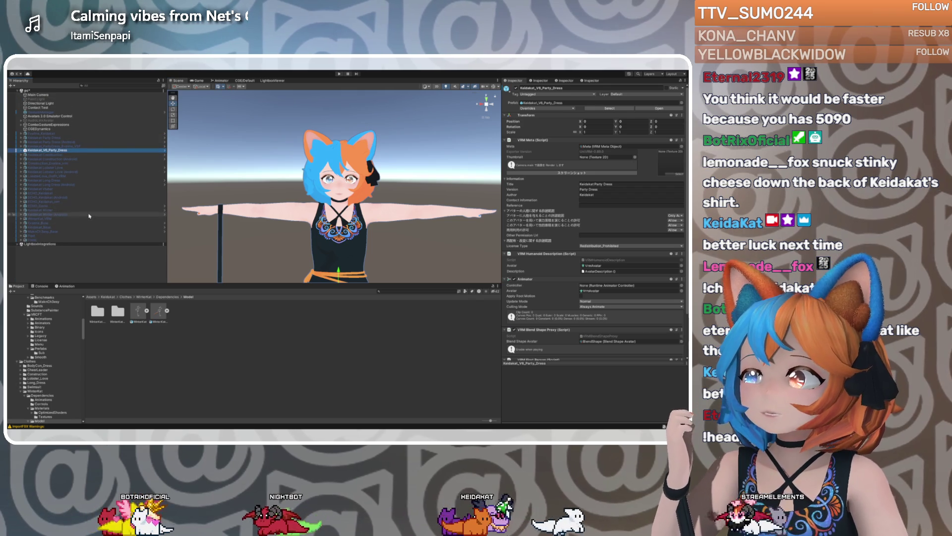
left_click(592, 132)
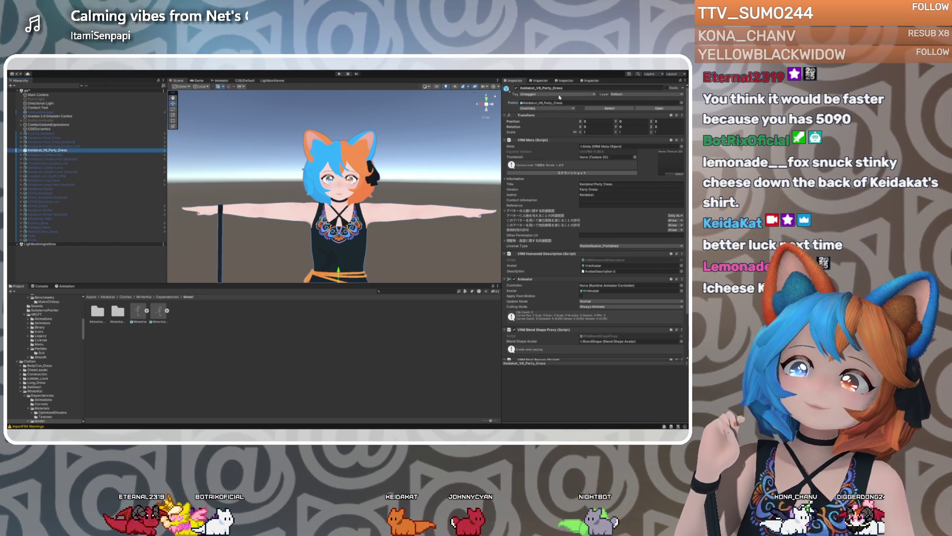
left_click(562, 104)
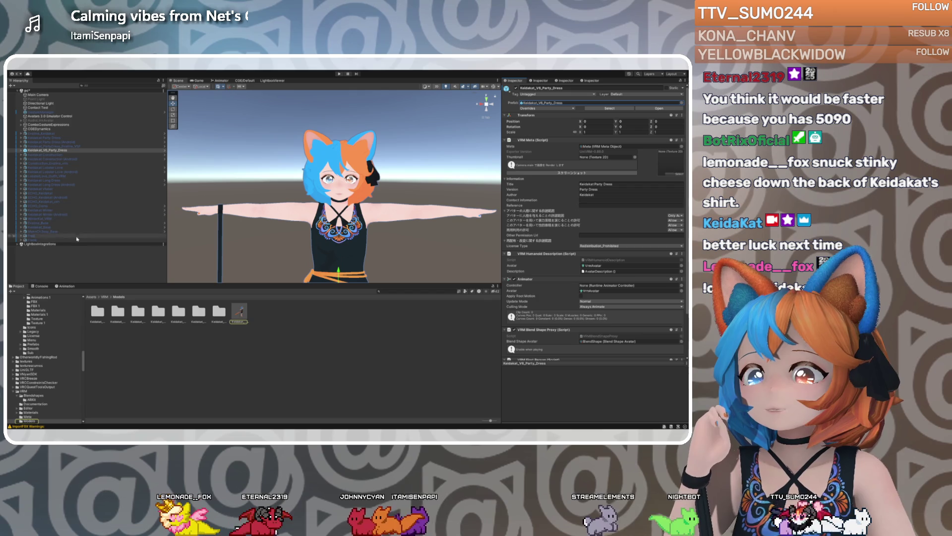
Select Keidakat_PartyDress_Evaline_VSF and frame it in the Scene view beside the other avatar
left_click(58, 147)
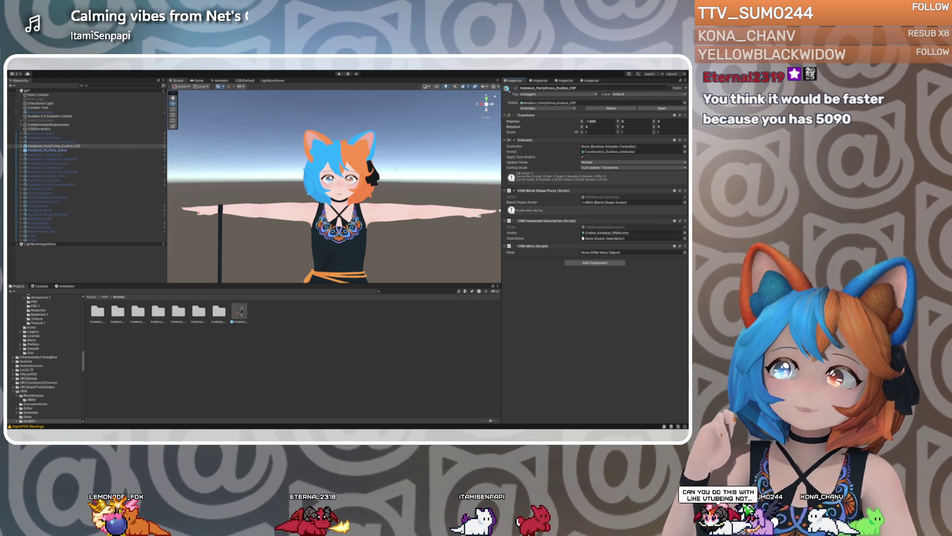
scroll(396, 164, "down", 3)
right_click_drag(396, 164, 415, 187)
key("f")
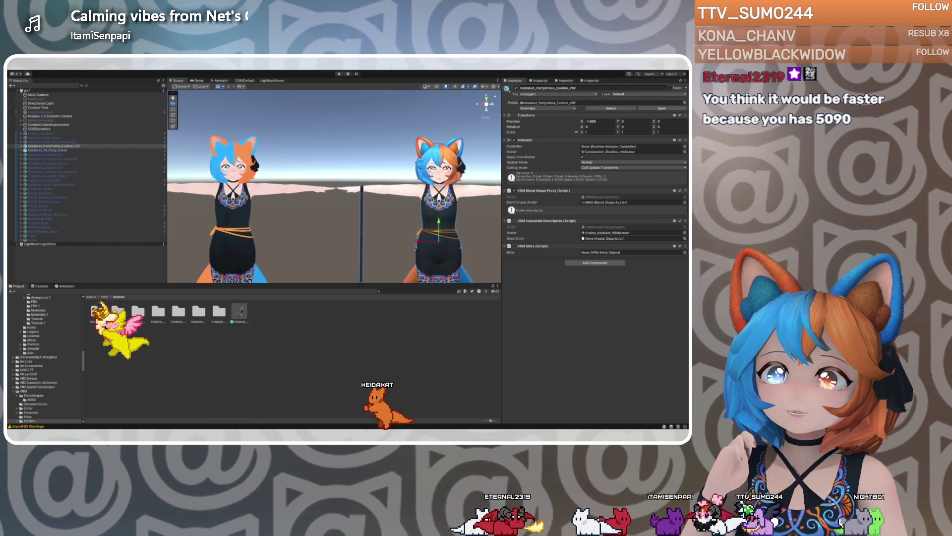
right_click_drag(377, 178, 356, 172)
Expand the Evaline VSF avatar and select its Body mesh to show its blend shapes
left_click(50, 146)
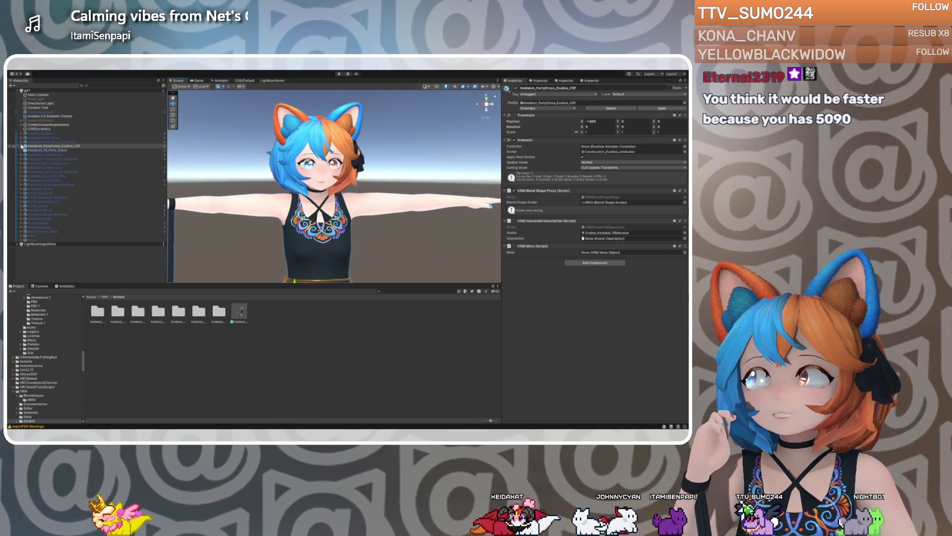
left_click(21, 146)
left_click(35, 155)
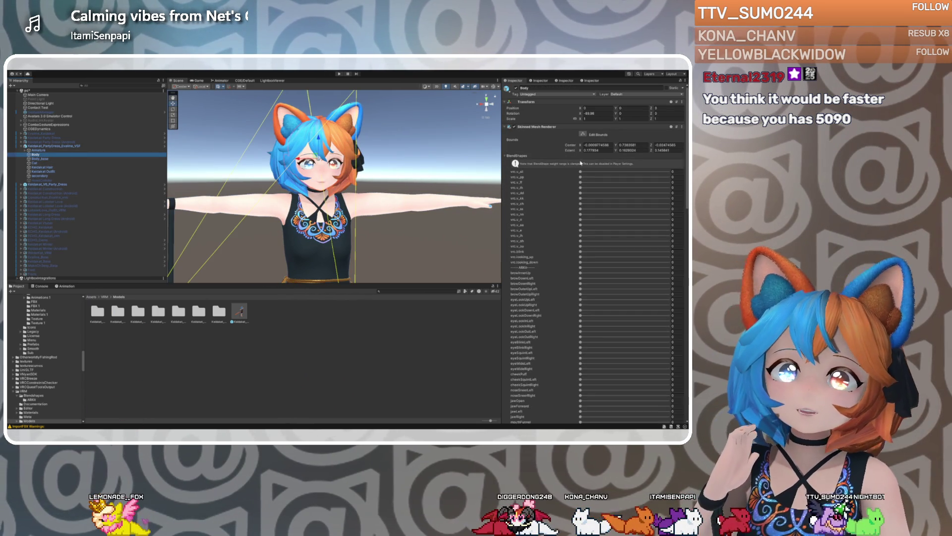
Collapse the Body's BlendShapes list, zoom out, and select HeadCollider to view its collider group
left_click(504, 156)
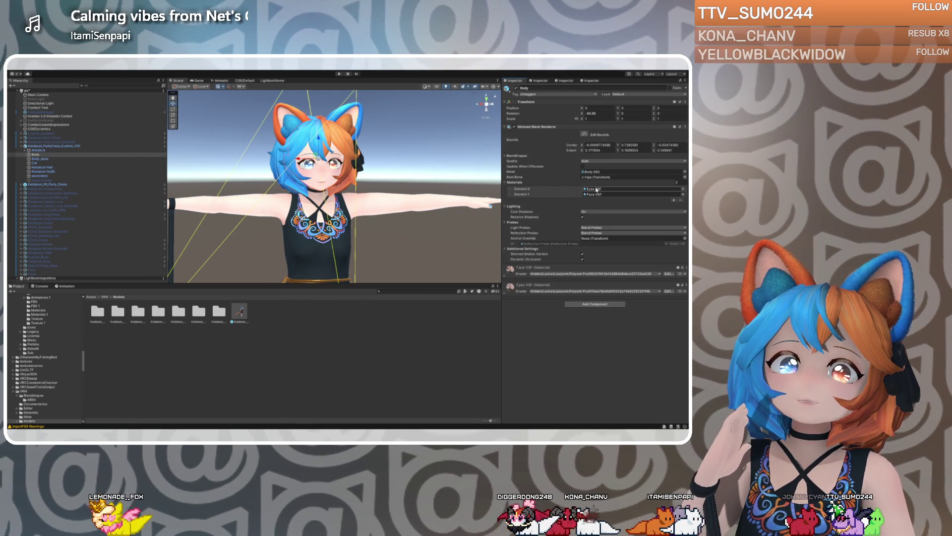
scroll(379, 183, "down", 5)
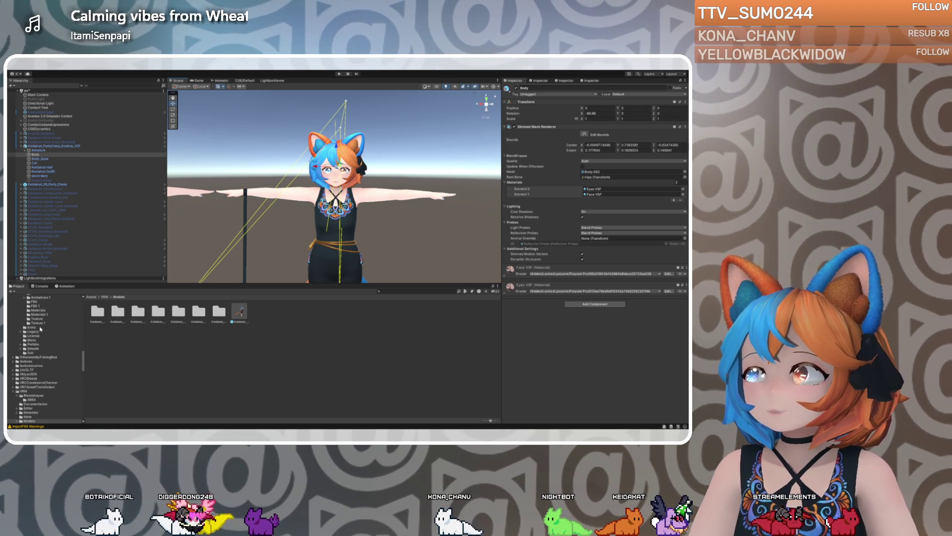
left_click(52, 181)
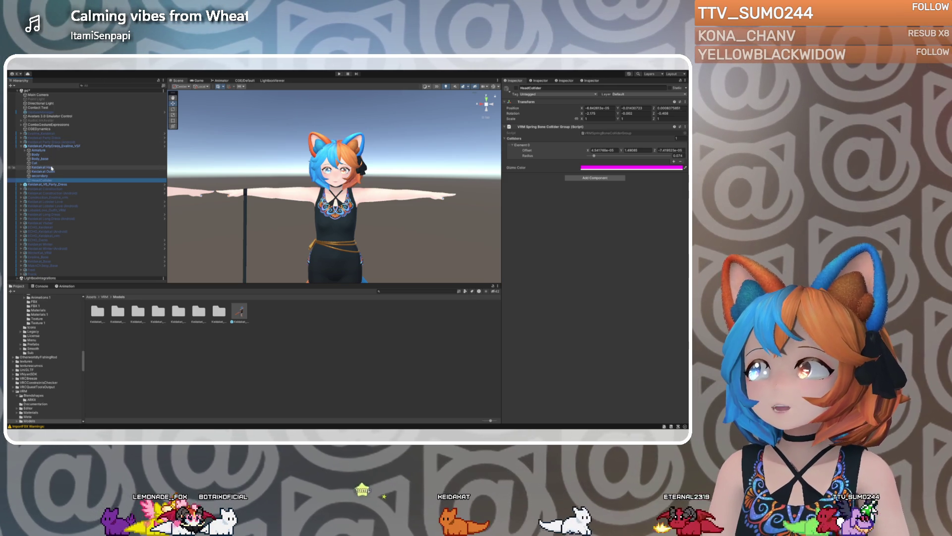
Reselect Keidakat_V6_Party_Dress and open the Keidakat/Clothes/BodyCon_Dress folder in the Project panel
left_click(47, 184)
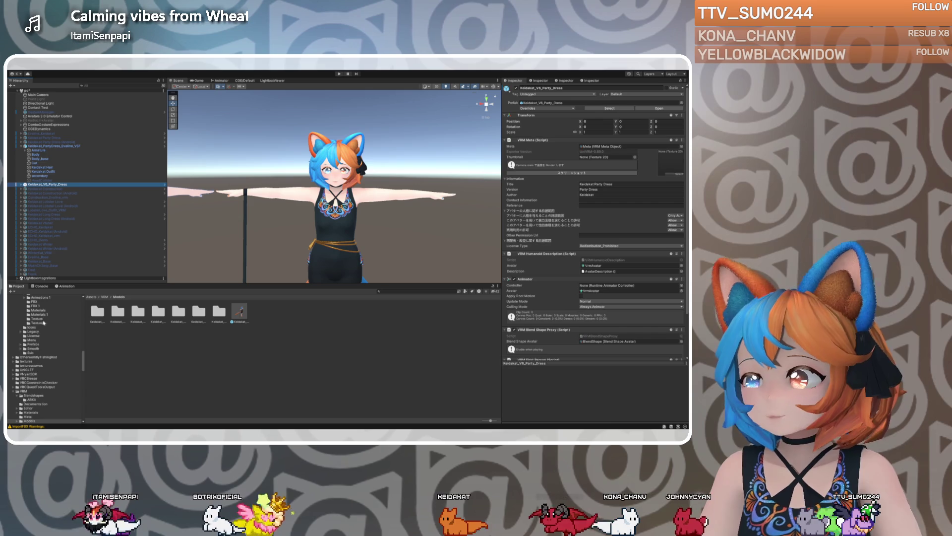
scroll(42, 366, "up", 3)
scroll(50, 370, "up", 6)
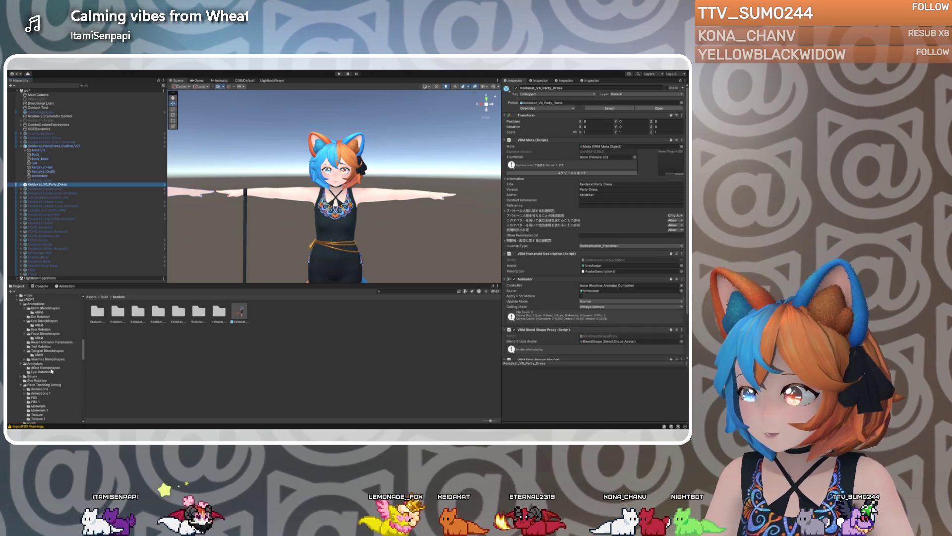
scroll(36, 356, "up", 5)
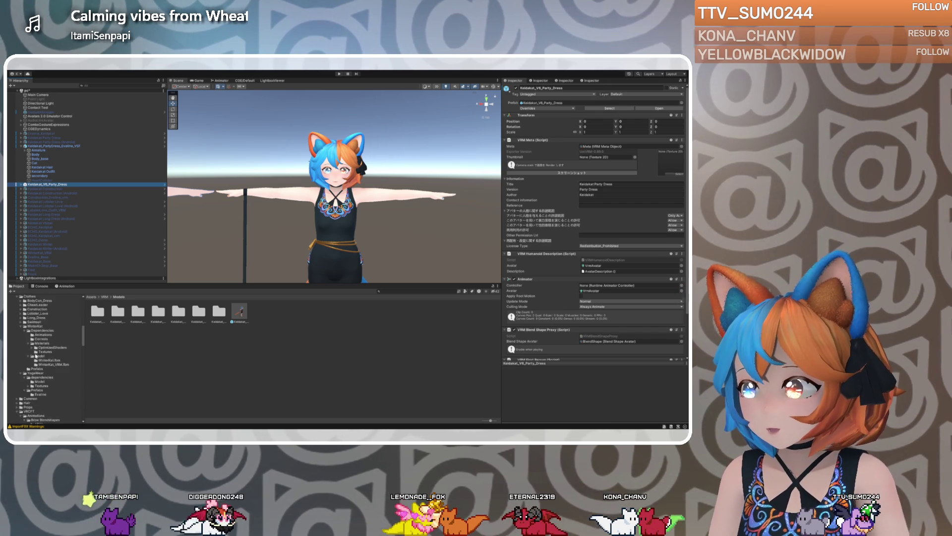
scroll(38, 349, "up", 1)
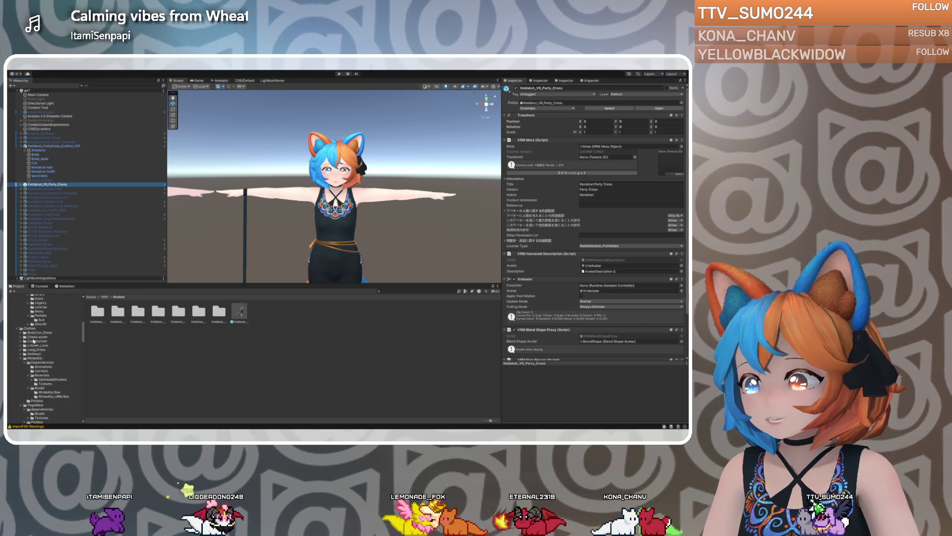
scroll(36, 349, "up", 1)
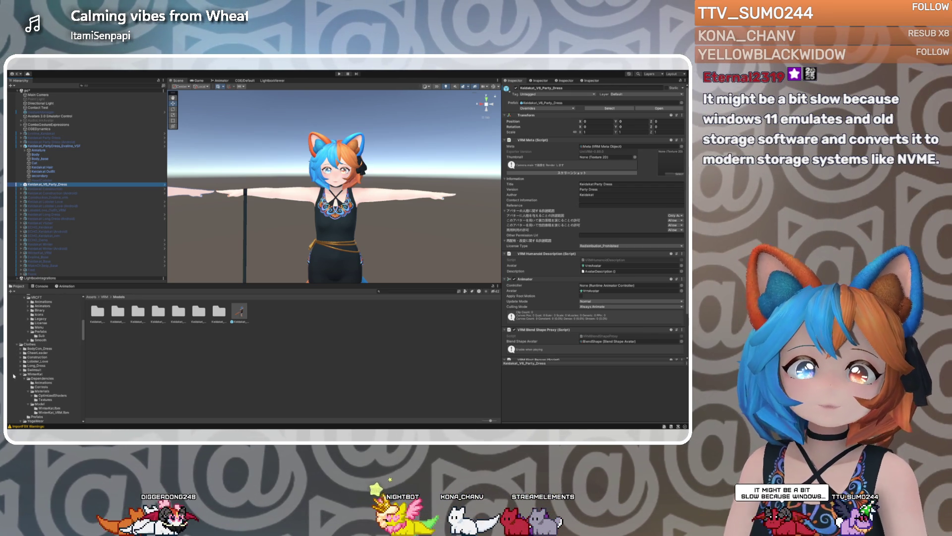
scroll(47, 374, "up", 1)
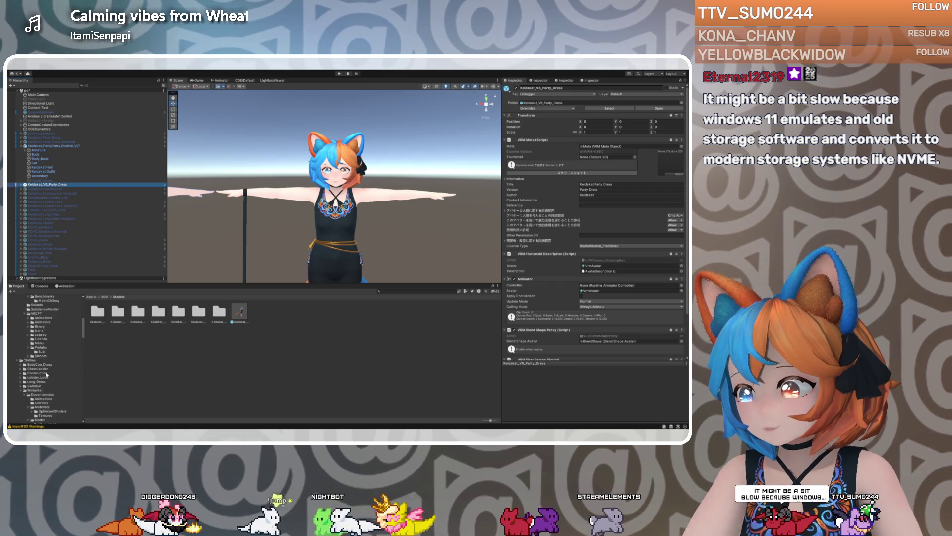
scroll(47, 374, "down", 2)
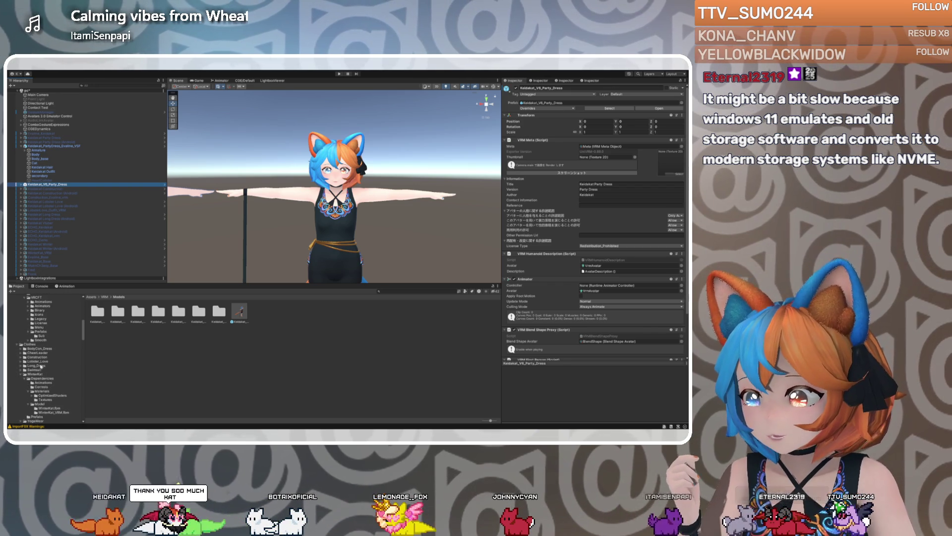
left_click(40, 349)
Drag the model from the BodyCon_Dress Models folder into the scene
left_click(21, 350)
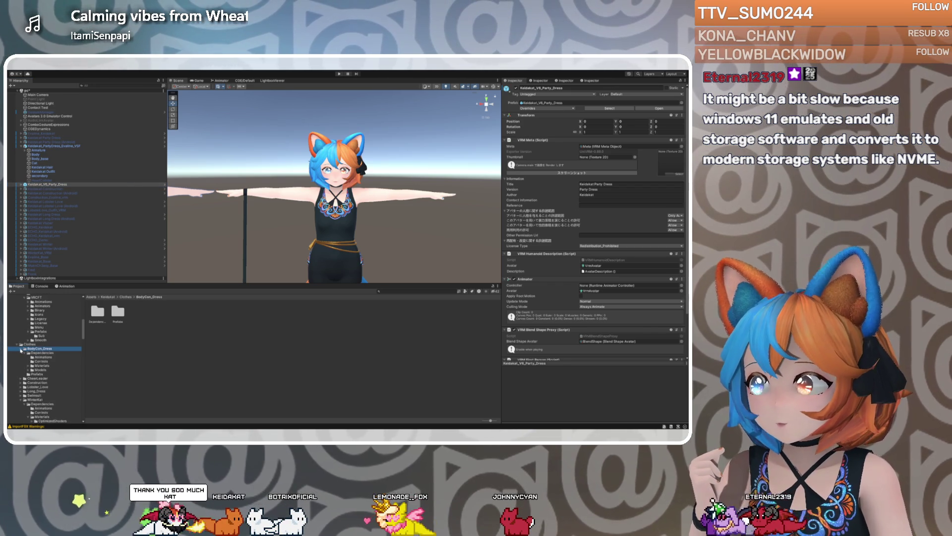
left_click(39, 371)
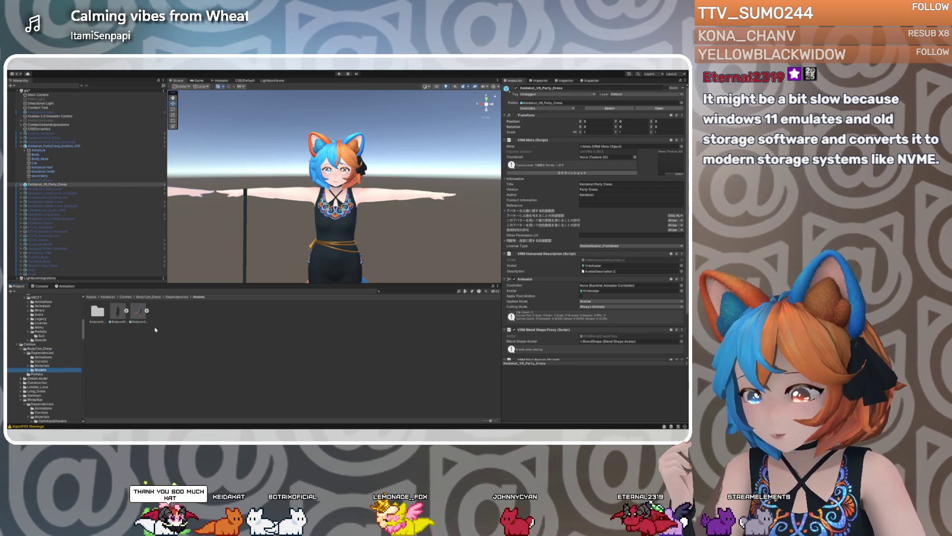
mouse_move(138, 316)
left_mouse_down()
mouse_move(74, 255)
mouse_move(76, 189)
left_mouse_up()
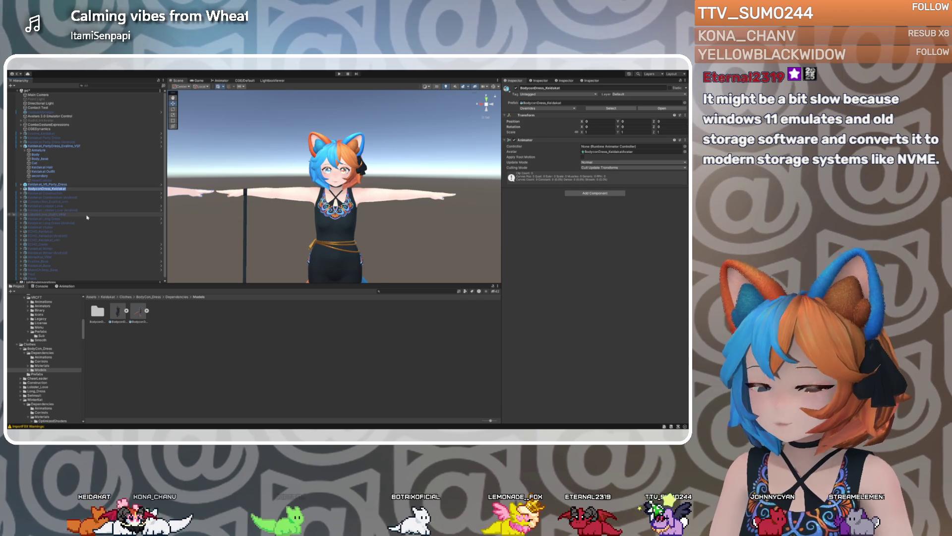
Rename the new object Keidakat_PartyDress_VSF and expand its children
type("Keidakat")
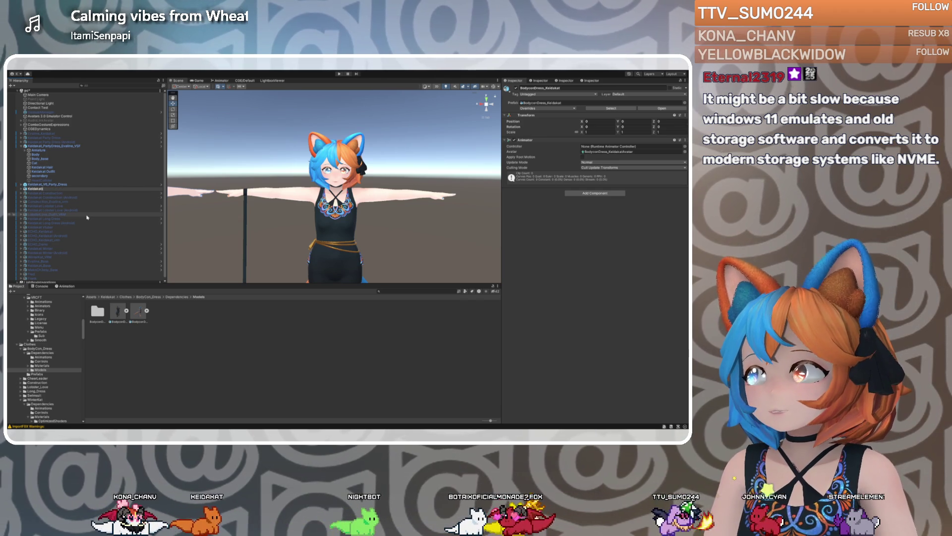
type("_P")
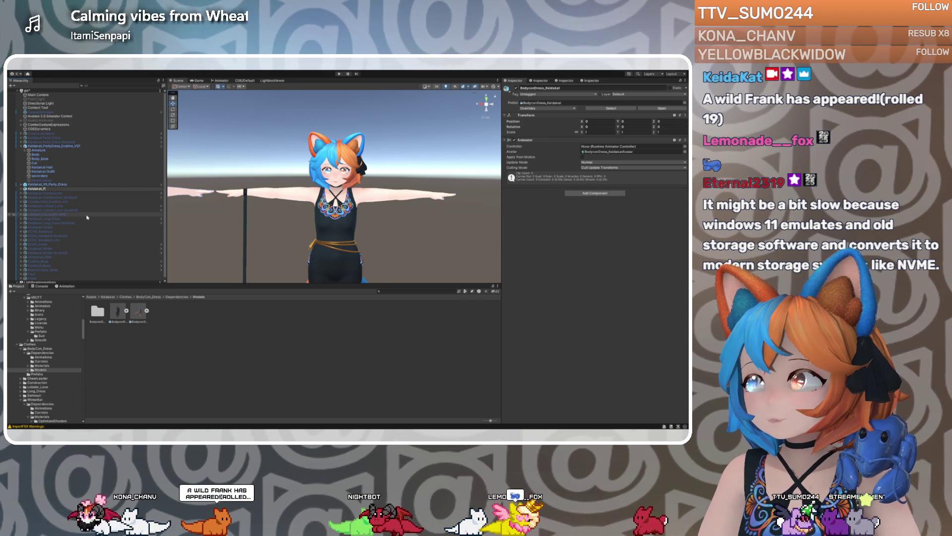
type("arty_")
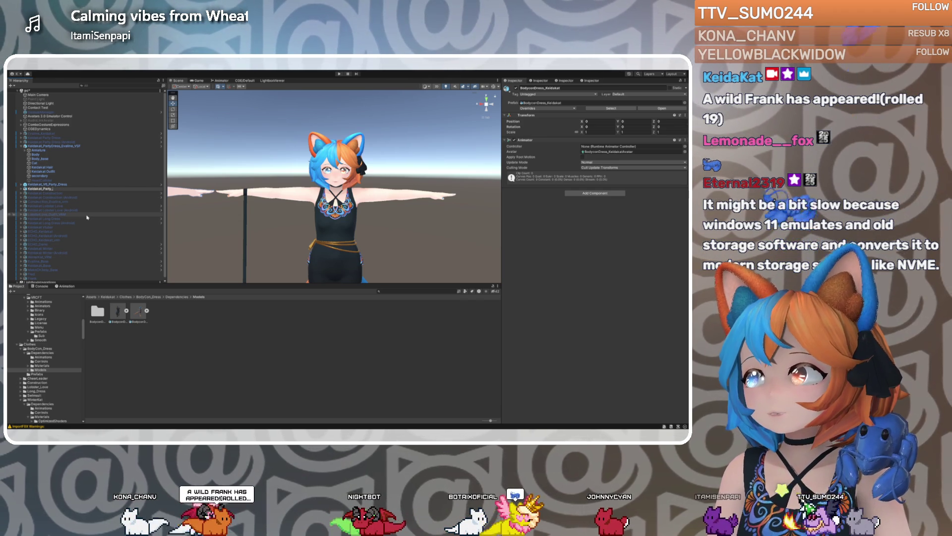
key("BackSpace")
type("Dress_")
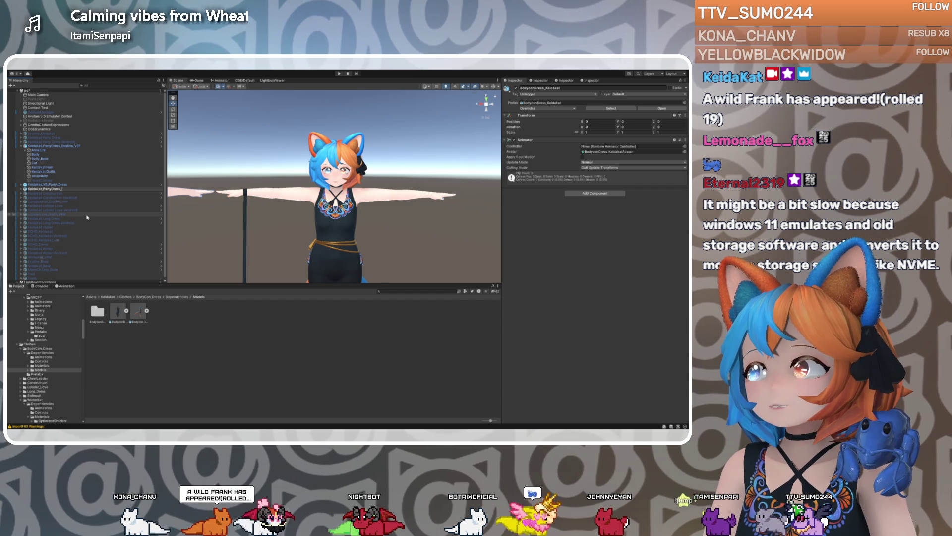
type("FSF")
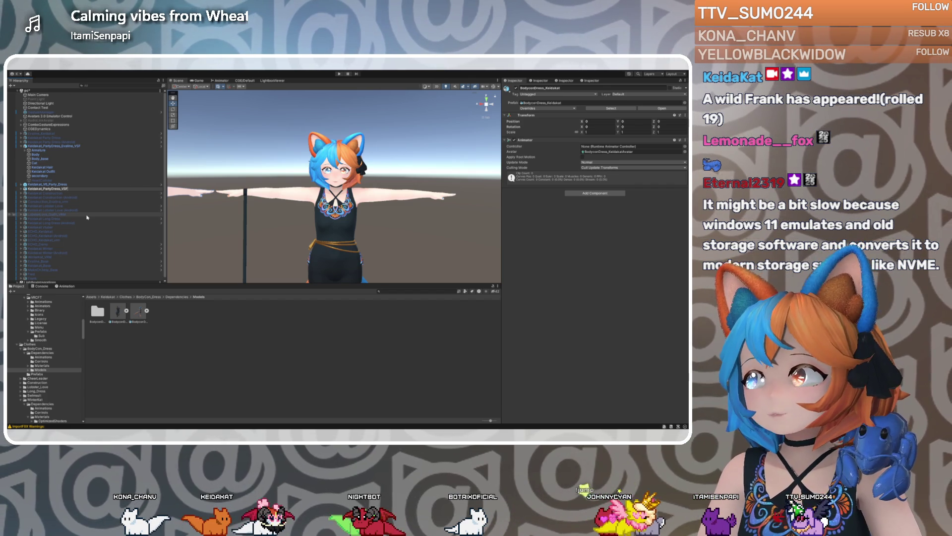
key("Return")
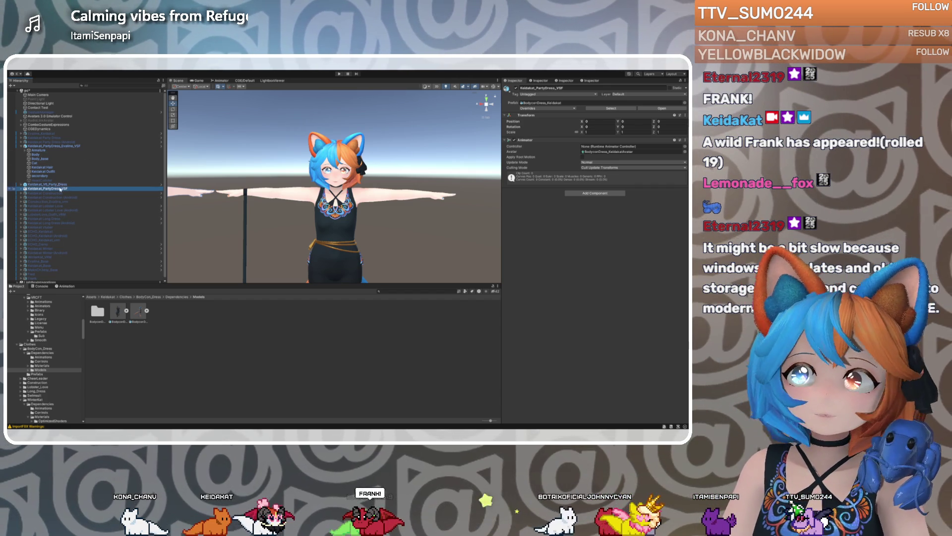
left_click(21, 189)
Drag HeadCollider under Keidakat_PartyDress_VSF, then expand WinterKat_VRM to reach its children
left_click(48, 181)
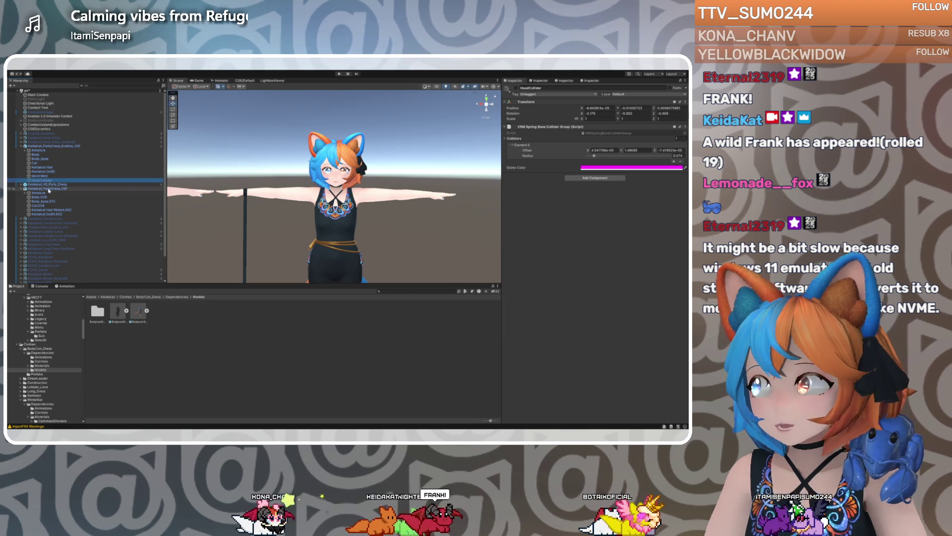
left_click_drag(40, 193, 39, 189)
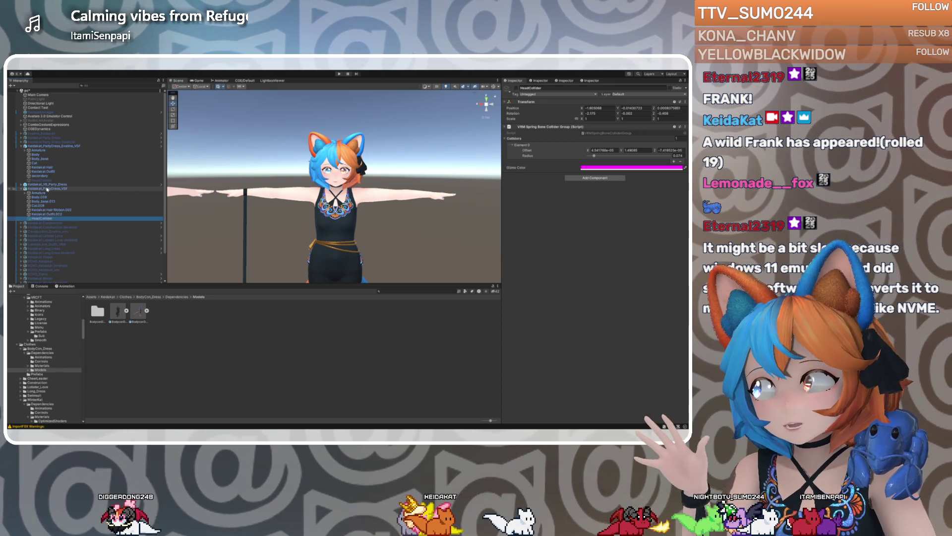
scroll(47, 189, "down", 3)
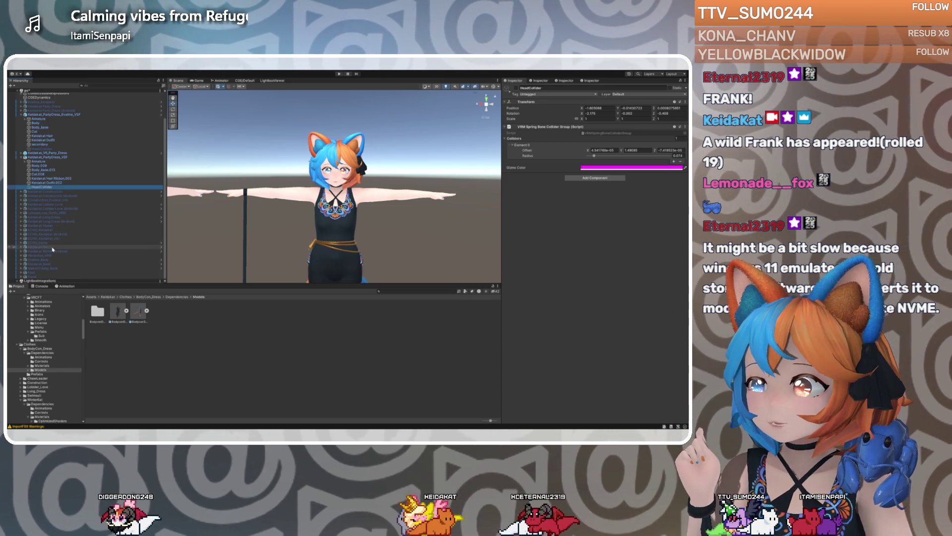
left_click(51, 246)
left_click(47, 255)
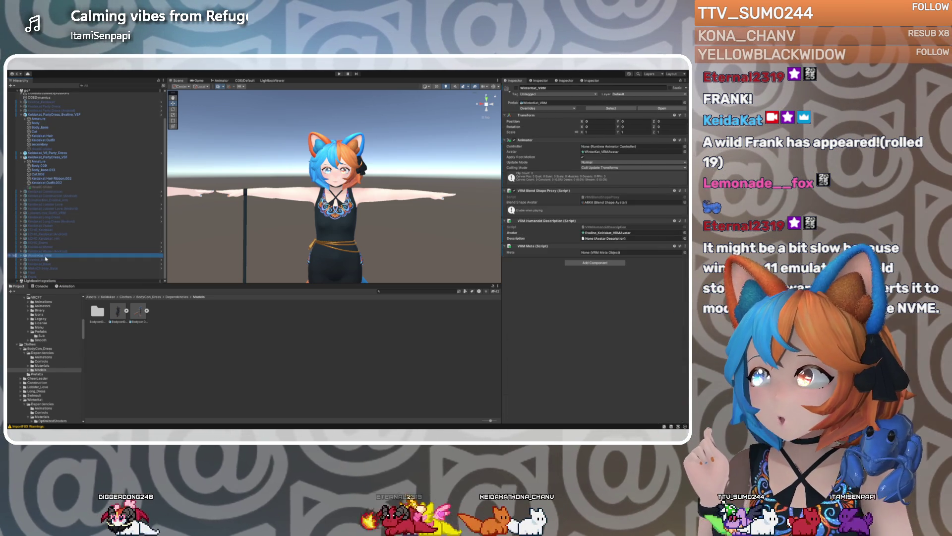
left_click(22, 256)
Move secondary and HeadCollider from WinterKat_VRM into the Keidakat_PartyDress_VSF avatar's armature
scroll(34, 258, "down", 3)
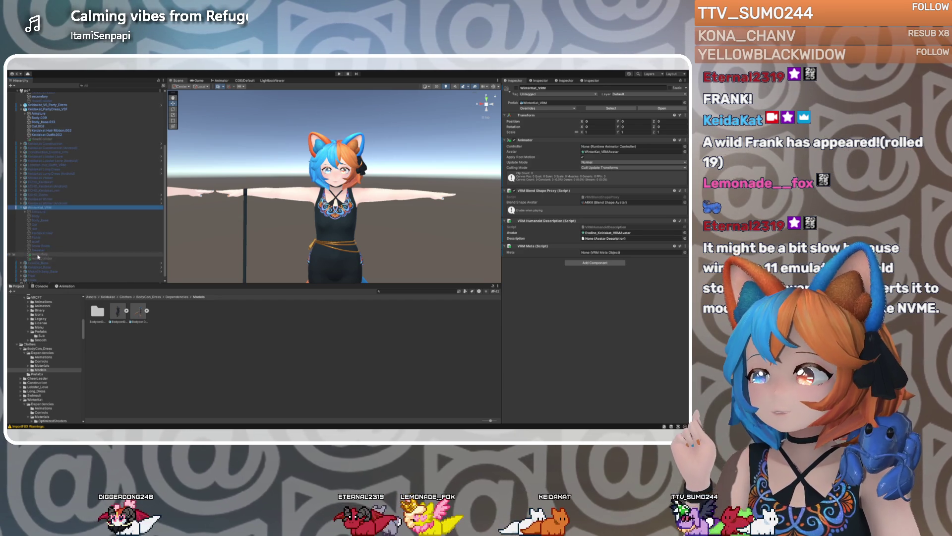
left_click(49, 254)
left_click(50, 258, "shift")
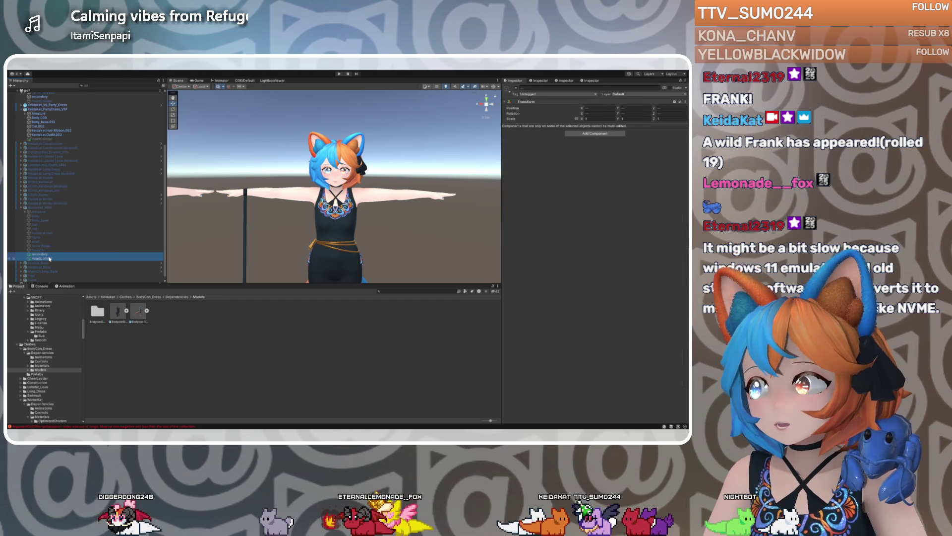
left_click_drag(53, 254, 42, 113)
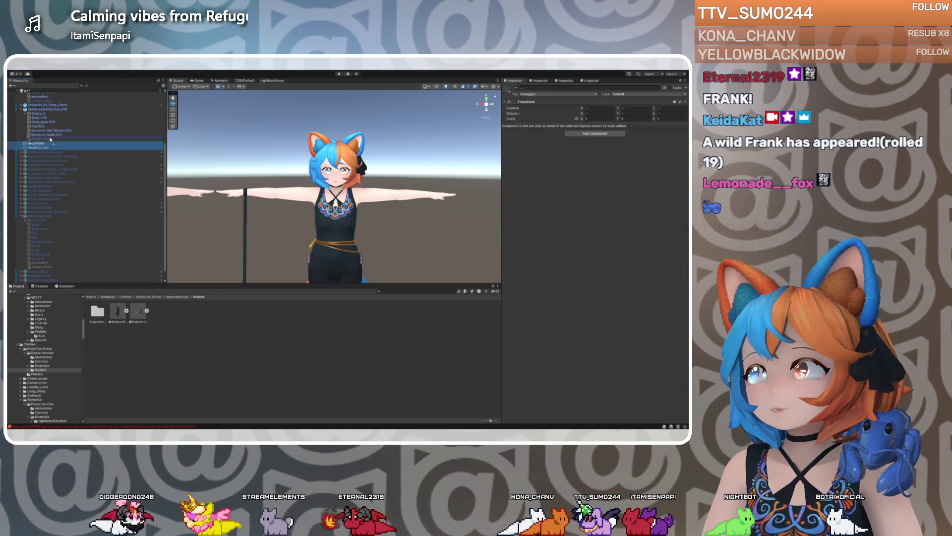
left_click(45, 147)
left_click(45, 147, "ctrl")
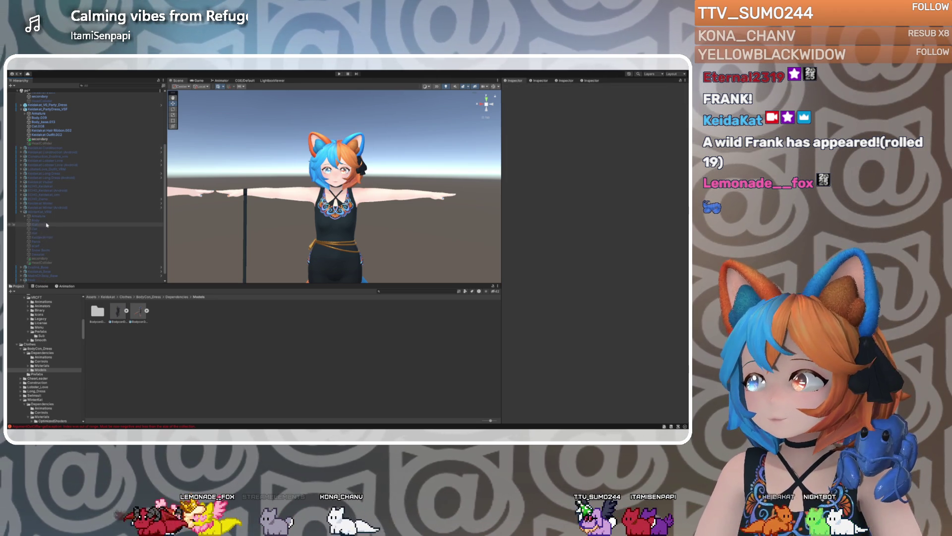
left_click_drag(29, 237, 26, 219)
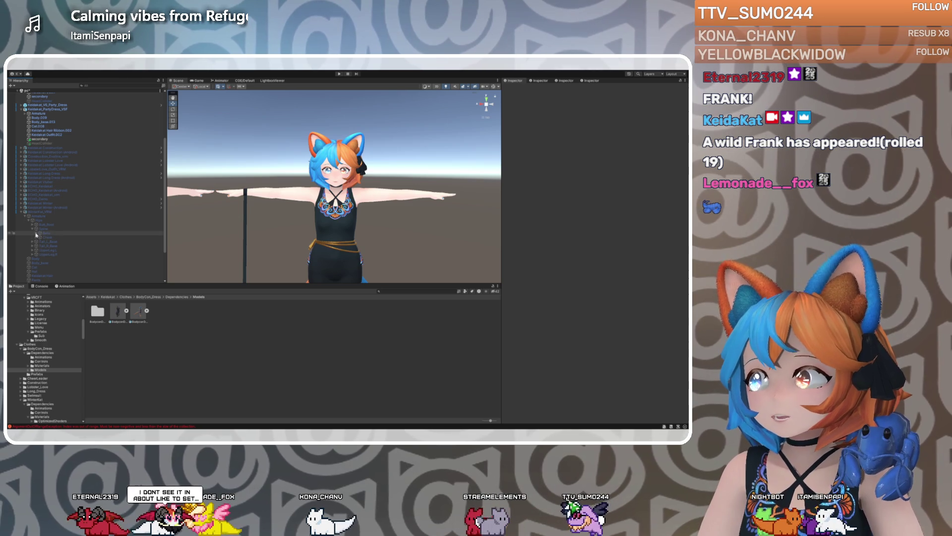
Expand the Chest, Neck and Head bones and select HeadCollider (1)
left_click(36, 234)
left_click(36, 234)
left_click(36, 237)
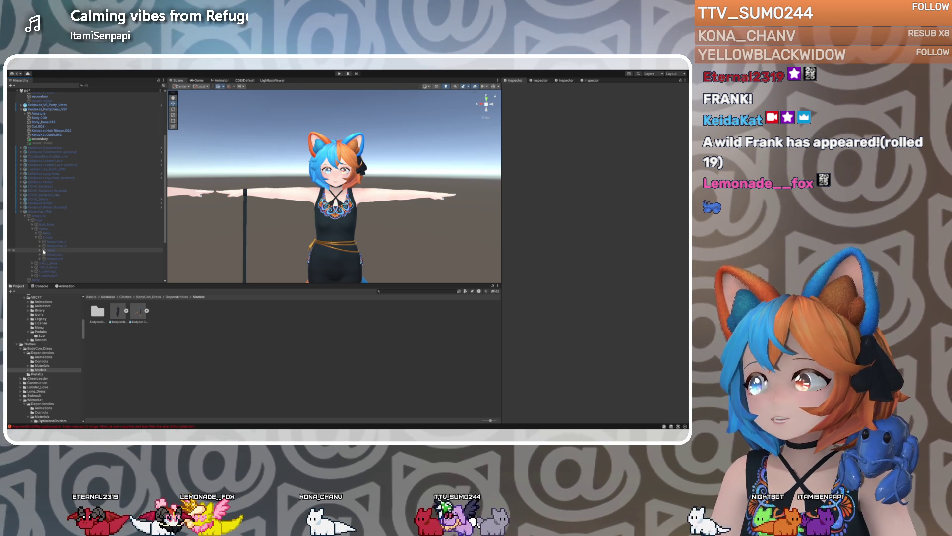
left_click(41, 250)
left_click(44, 255)
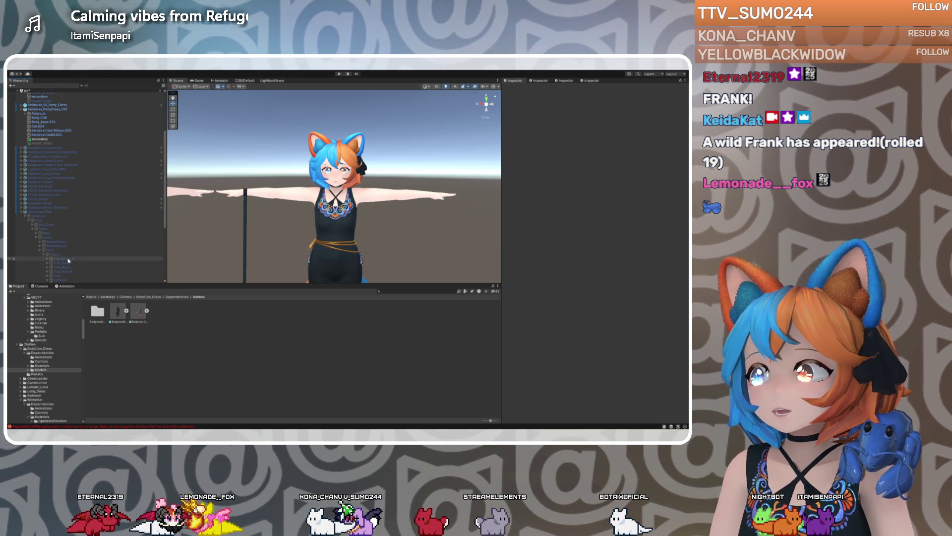
scroll(45, 257, "down", 5)
left_click(67, 225)
scroll(60, 218, "up", 10)
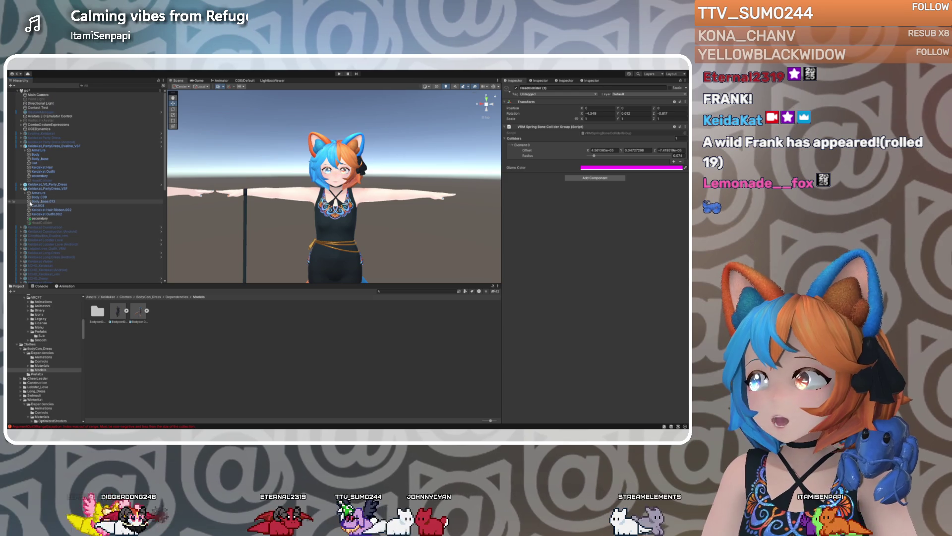
Expand Armature > Hips > Spine > Chest > Neck > Head and nest HeadCollider (1) under Head
left_click(25, 193)
left_click(29, 198)
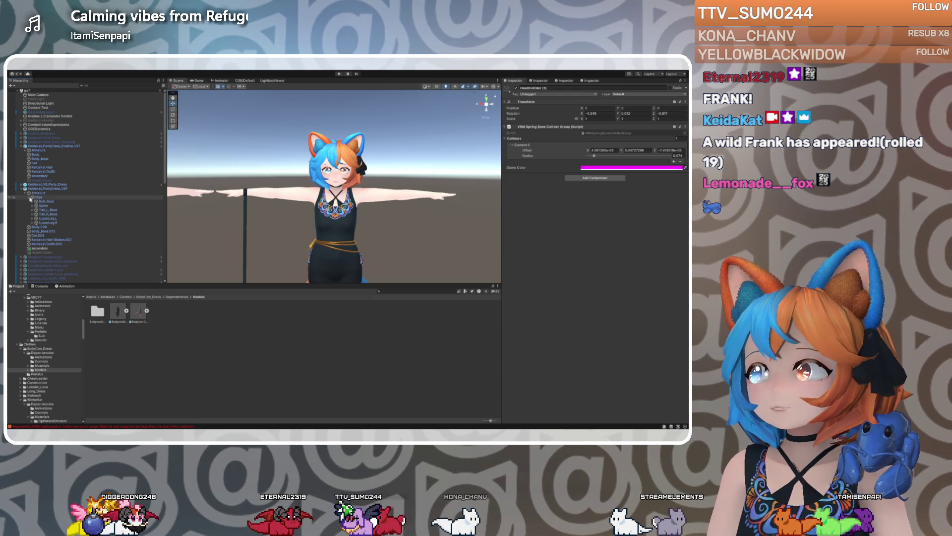
left_click(34, 206)
left_click(37, 214)
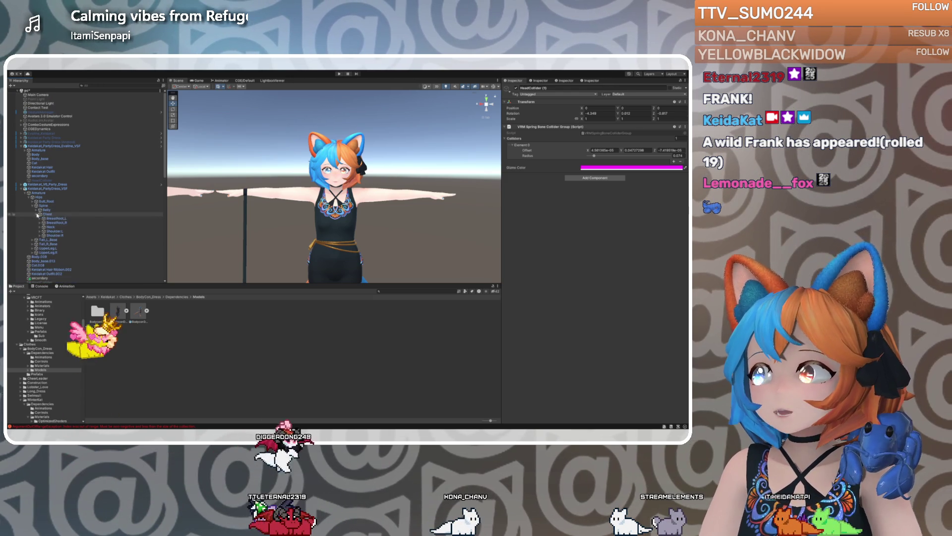
left_click(41, 227)
left_click(43, 231)
left_click(50, 232)
left_click(57, 265)
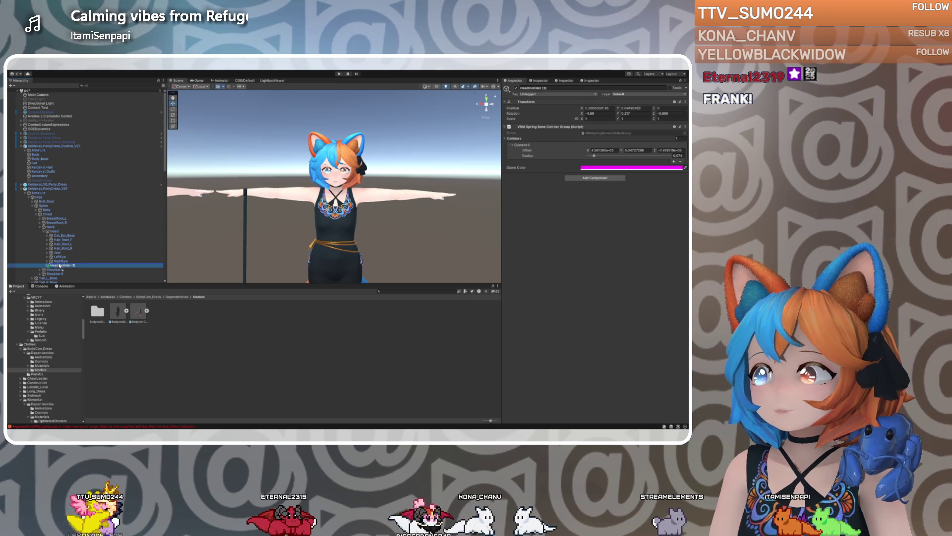
left_click_drag(60, 267, 72, 262)
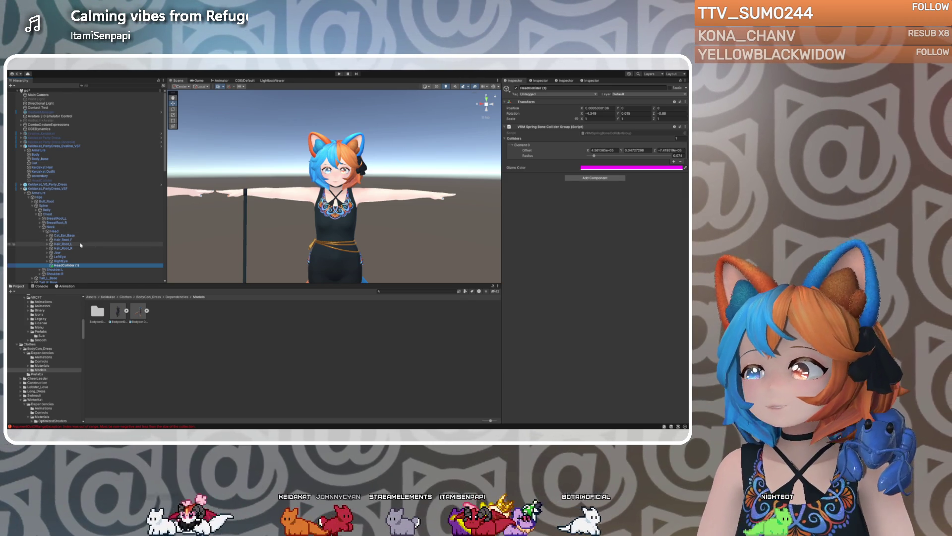
Select the secondary object and ping the Armature set as its spring-bone center
scroll(81, 245, "down", 5)
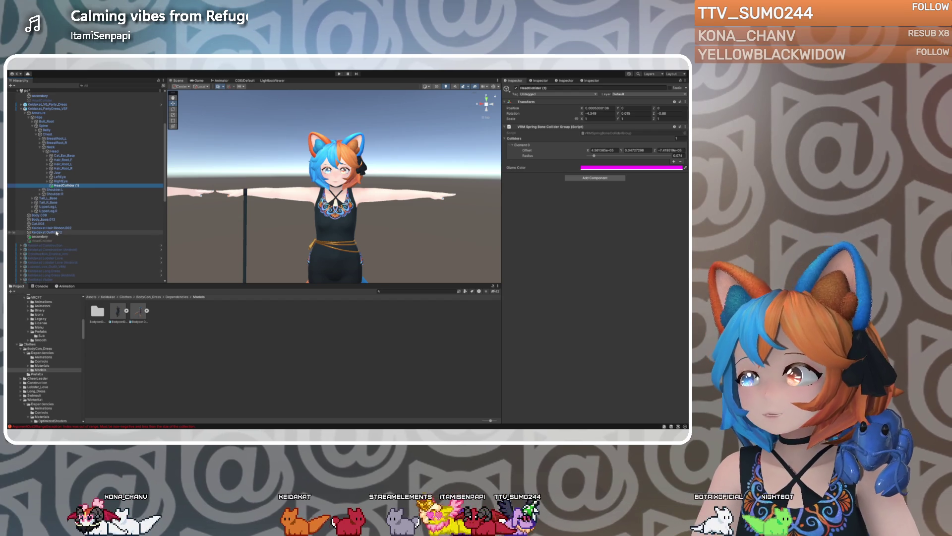
left_click(50, 237)
left_click(602, 194)
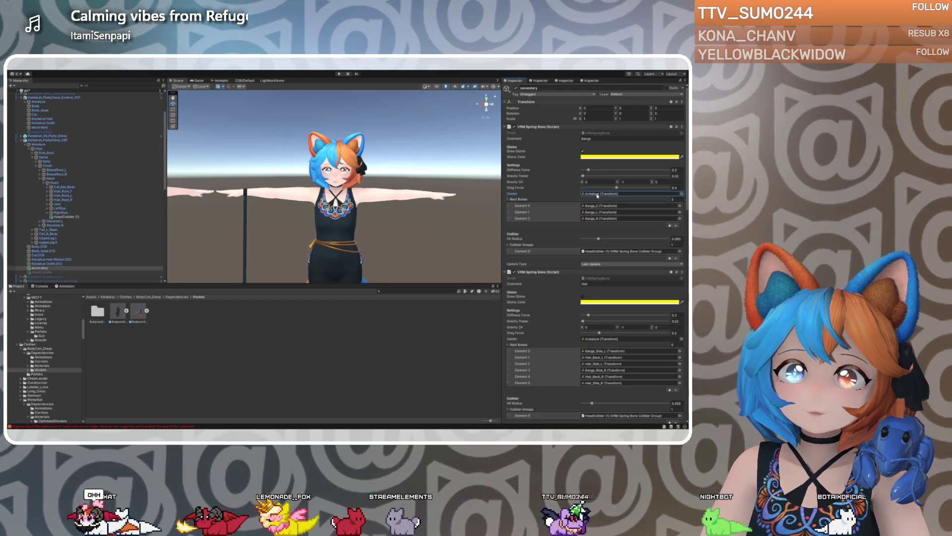
left_click(601, 339)
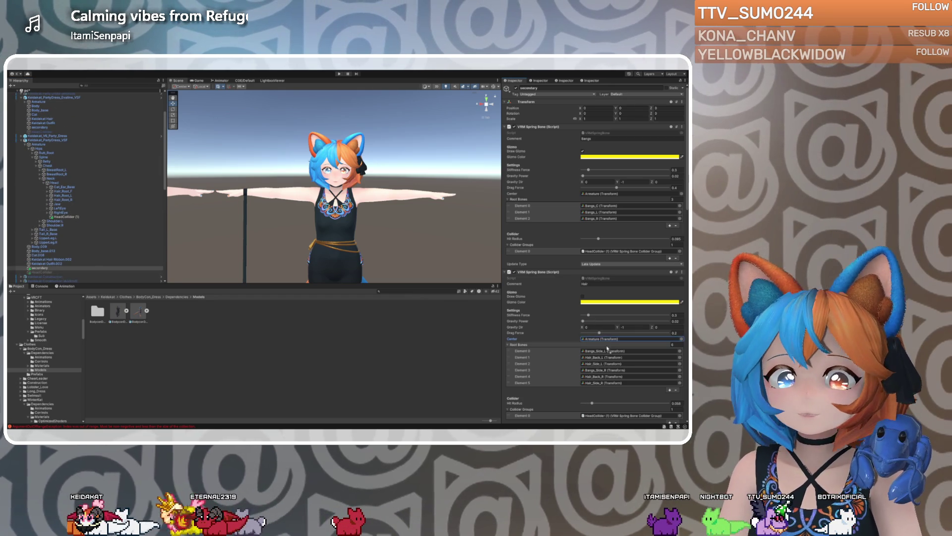
scroll(548, 336, "down", 3)
scroll(549, 336, "down", 3)
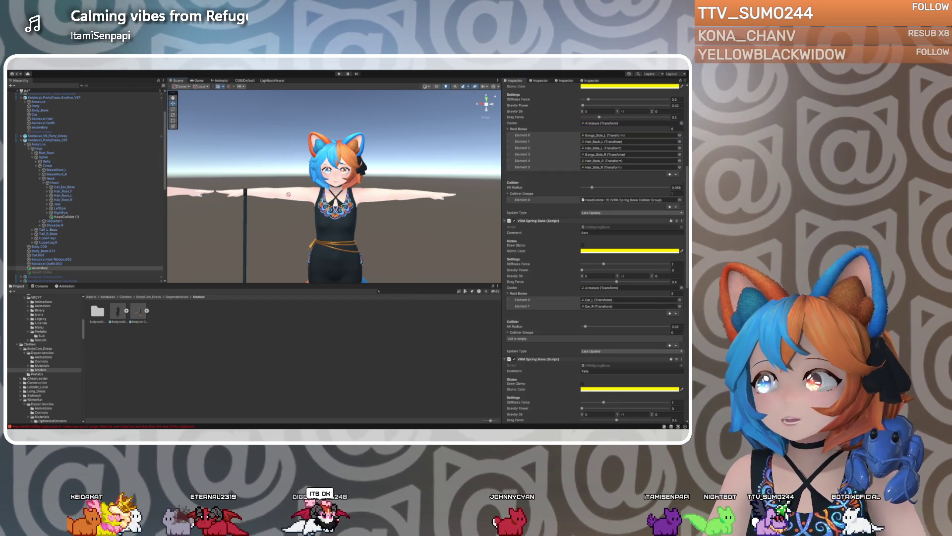
scroll(541, 290, "down", 3)
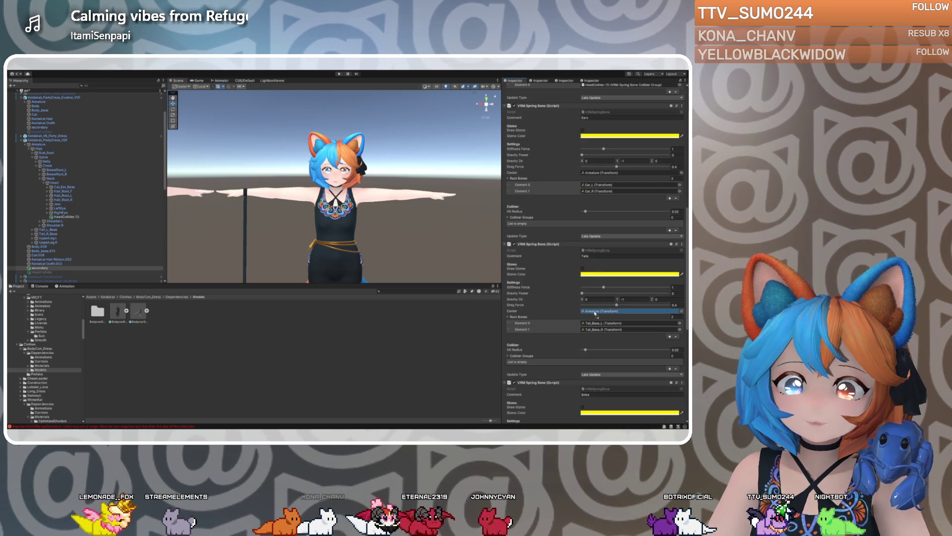
scroll(597, 295, "down", 4)
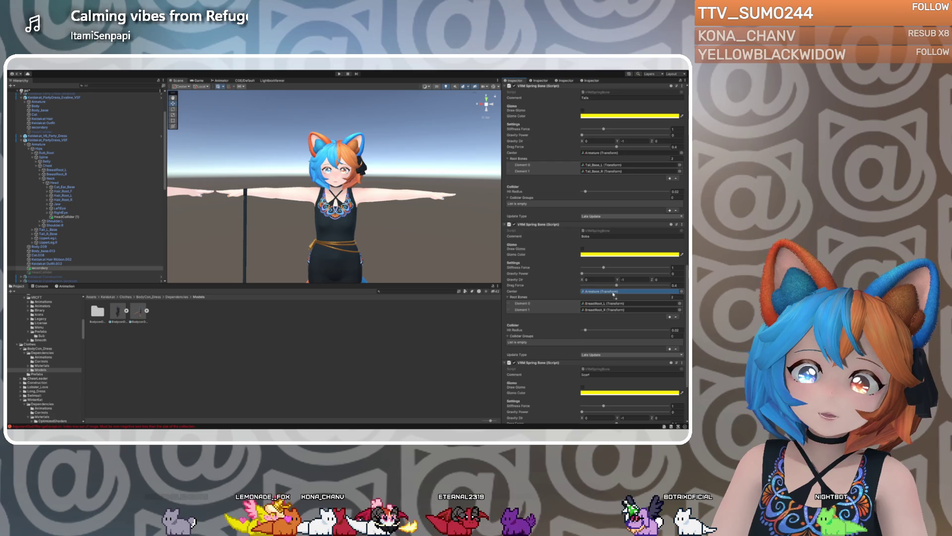
scroll(530, 304, "down", 3)
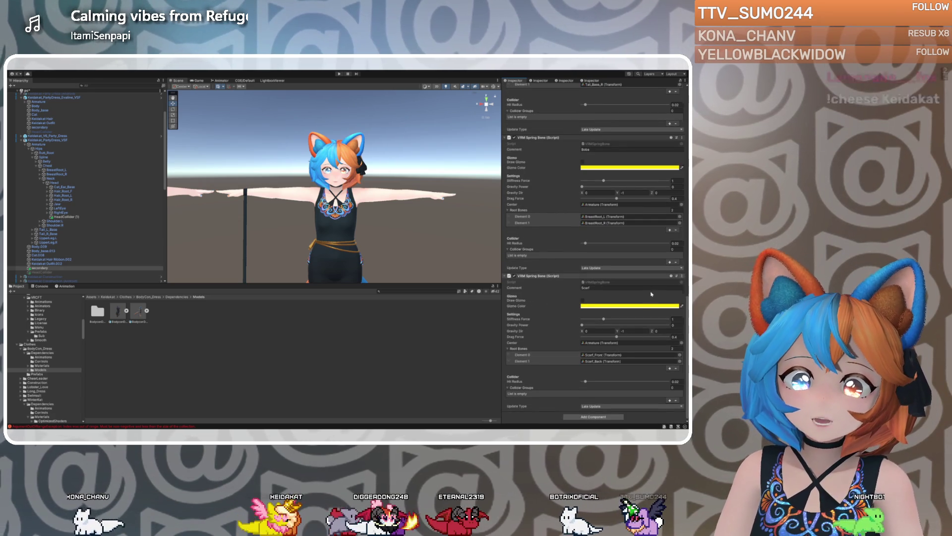
scroll(573, 298, "up", 5)
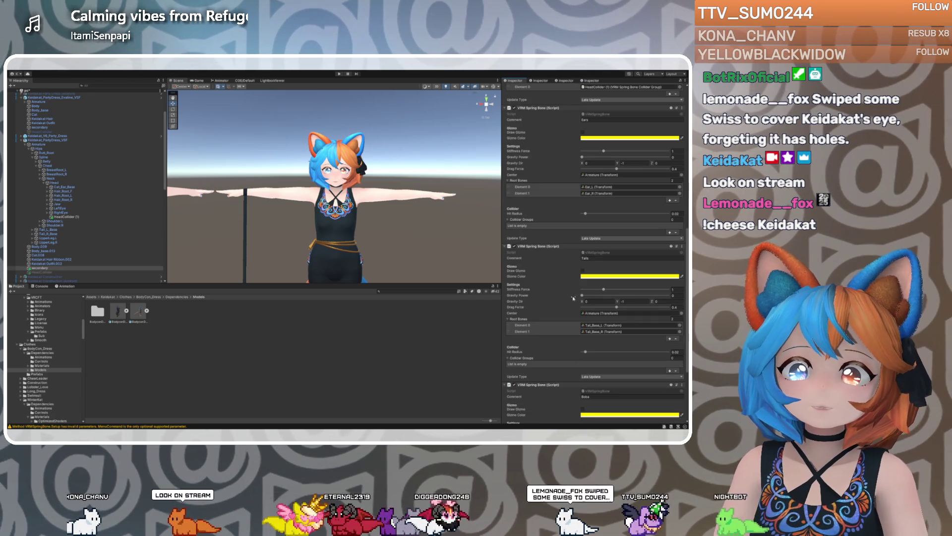
scroll(550, 357, "up", 6)
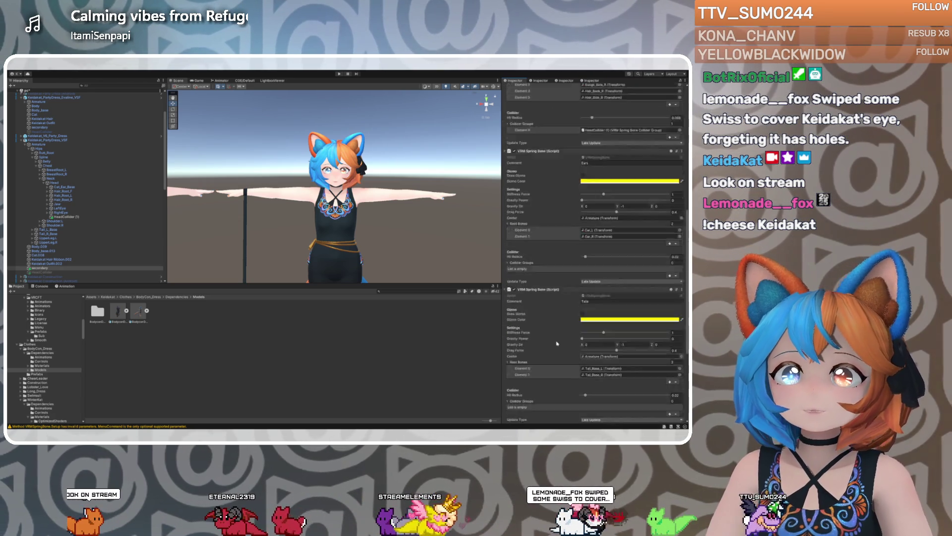
scroll(557, 343, "up", 2)
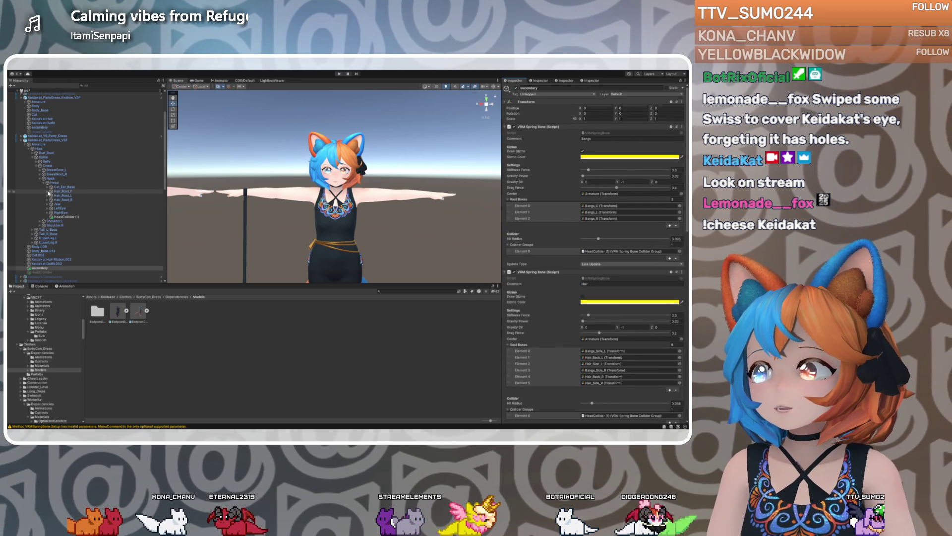
Assign the head collider as the Hair spring bone's collider group
left_click(48, 192)
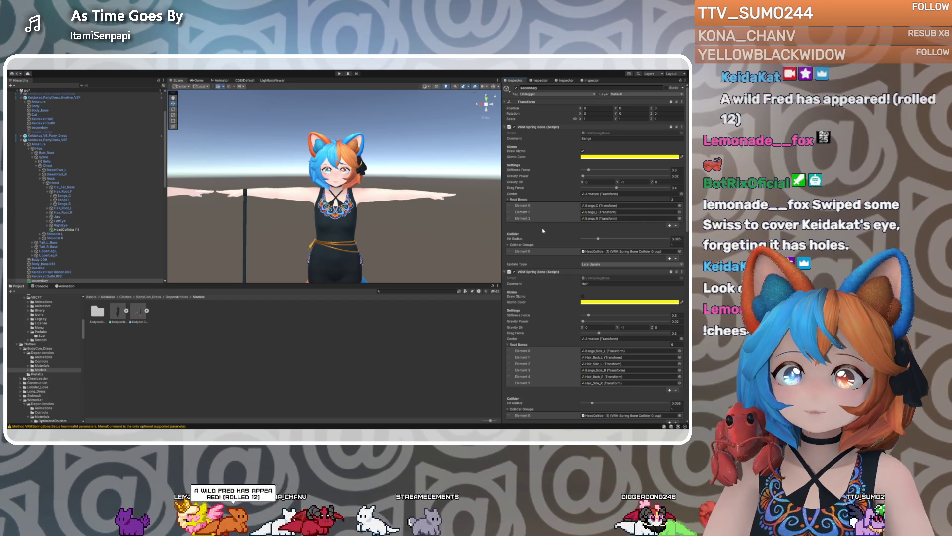
left_click_drag(64, 229, 595, 252)
scroll(555, 254, "down", 5)
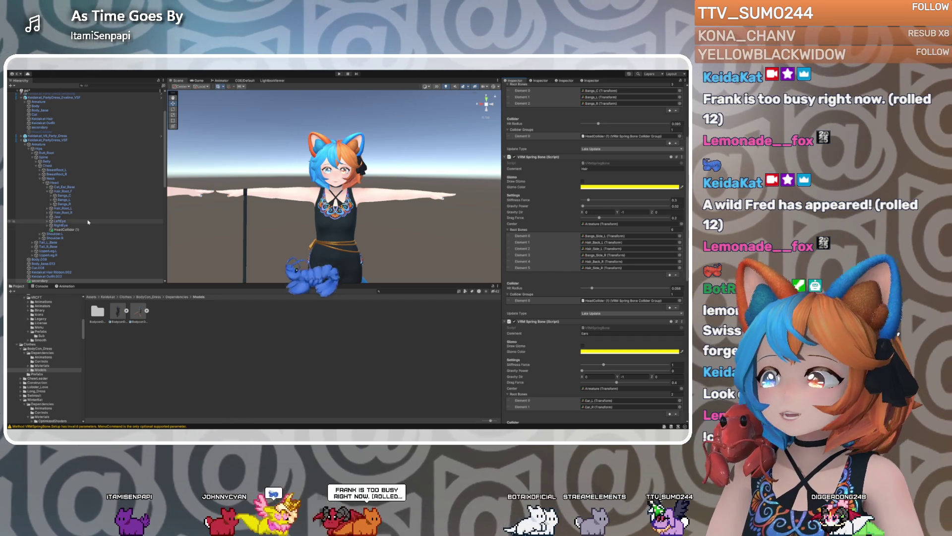
scroll(553, 287, "down", 2)
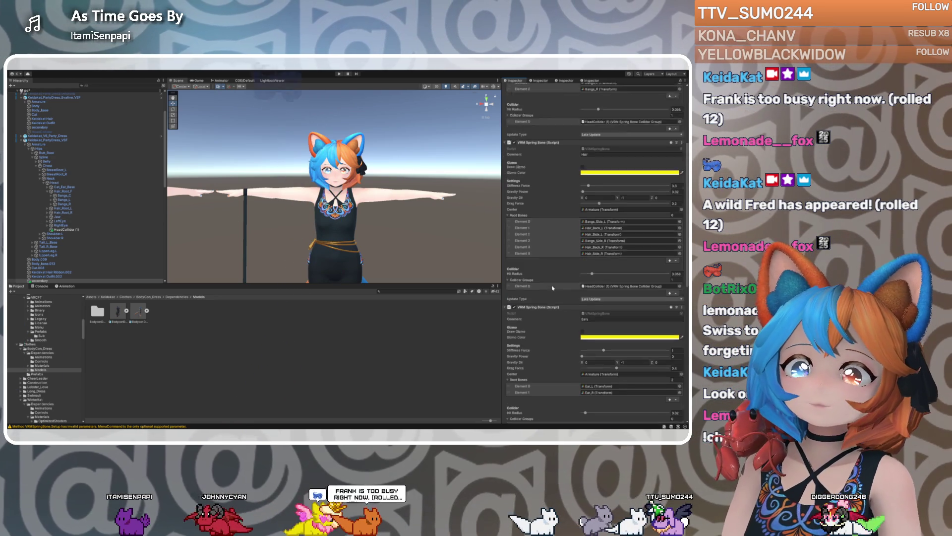
scroll(553, 287, "up", 1)
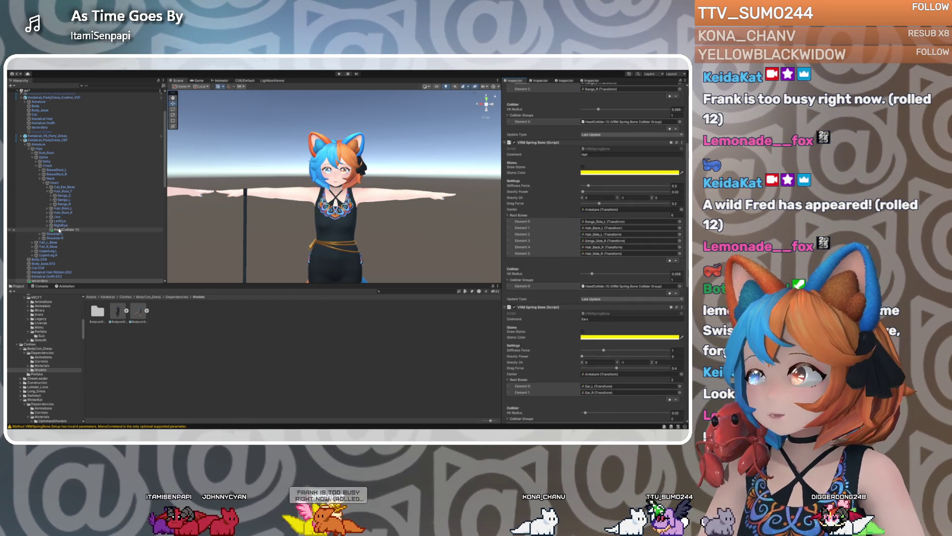
Add Bangs_Side_L, Hair_Back_L and Hair_Side_L as Hair root bones 0–2
left_click(49, 192)
left_click(48, 196)
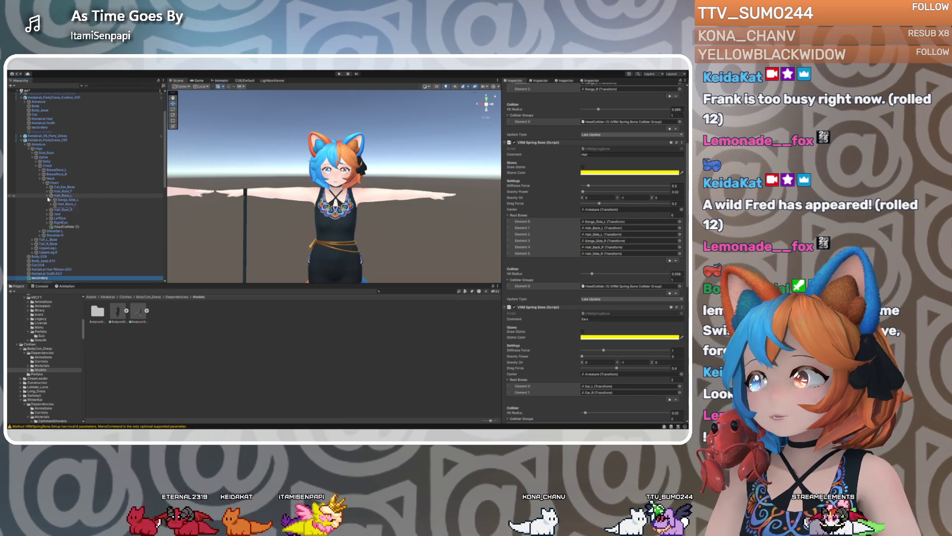
left_click_drag(62, 203, 598, 224)
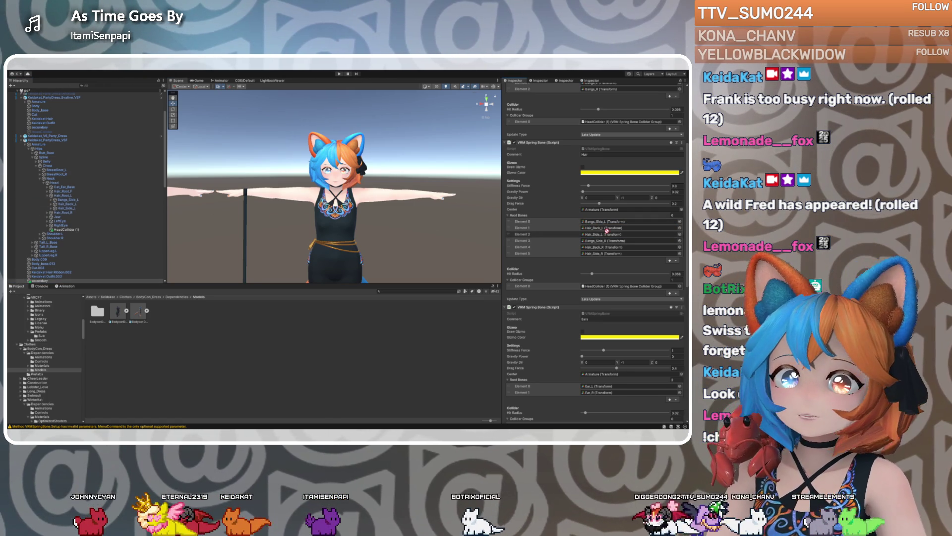
left_click(69, 204)
left_click_drag(70, 207, 602, 236)
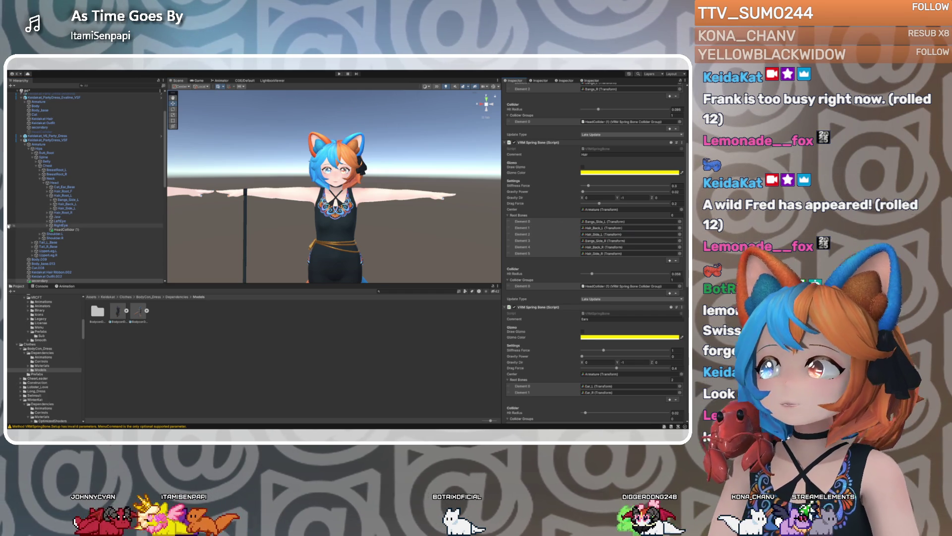
left_click(51, 213)
Add Bangs_Side_R, Hair_Side_R and Hair_Back_R as Hair root bones 3–5
left_click(58, 217)
left_click_drag(58, 217, 602, 243)
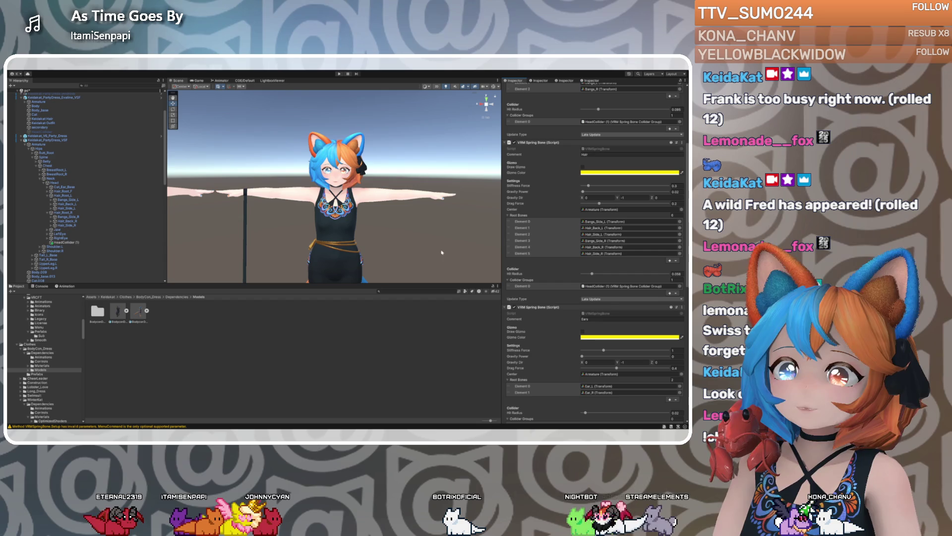
left_click(75, 225)
left_click_drag(75, 226, 597, 248)
scroll(73, 168, "up", 6)
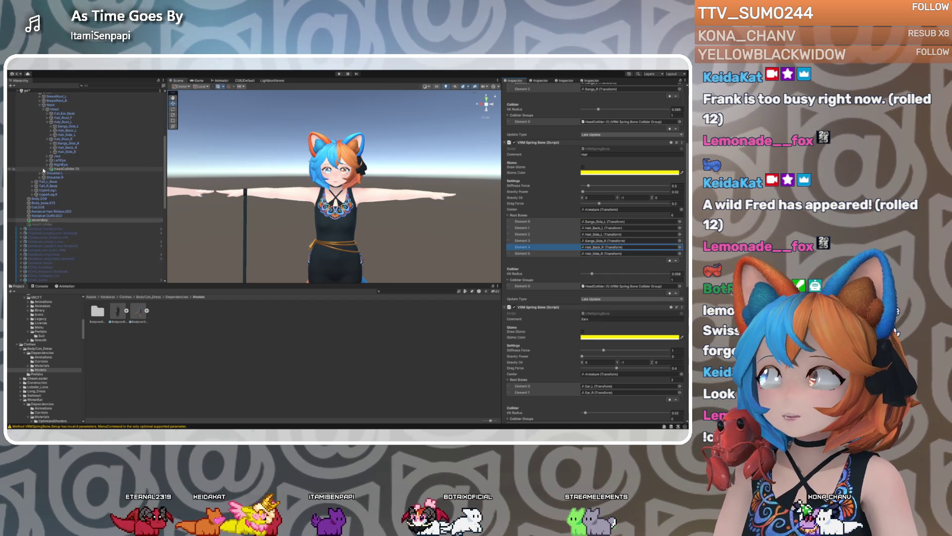
left_click_drag(73, 168, 604, 248)
Verify the assigned root bones by pinging them, then select the RightEye bone
left_click(599, 247)
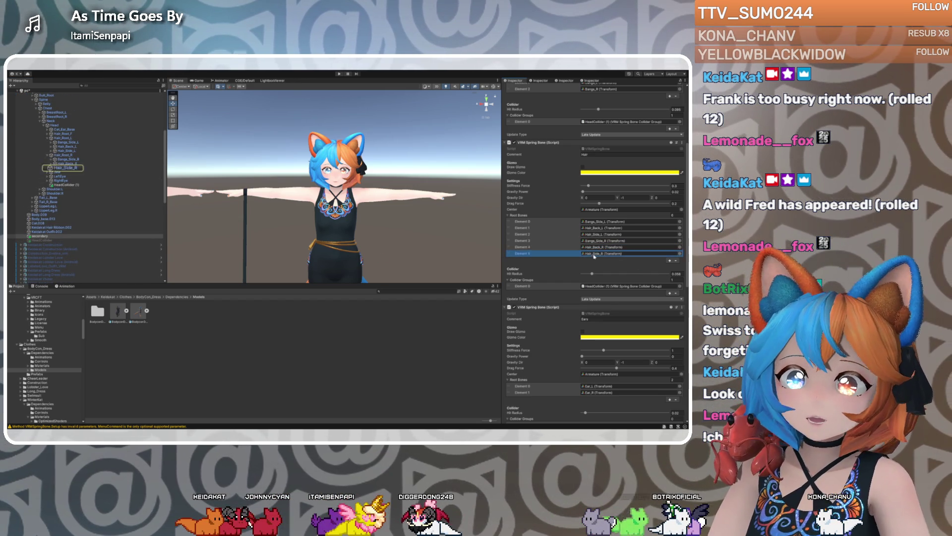
left_click(598, 247)
left_click(597, 228)
left_click(597, 222)
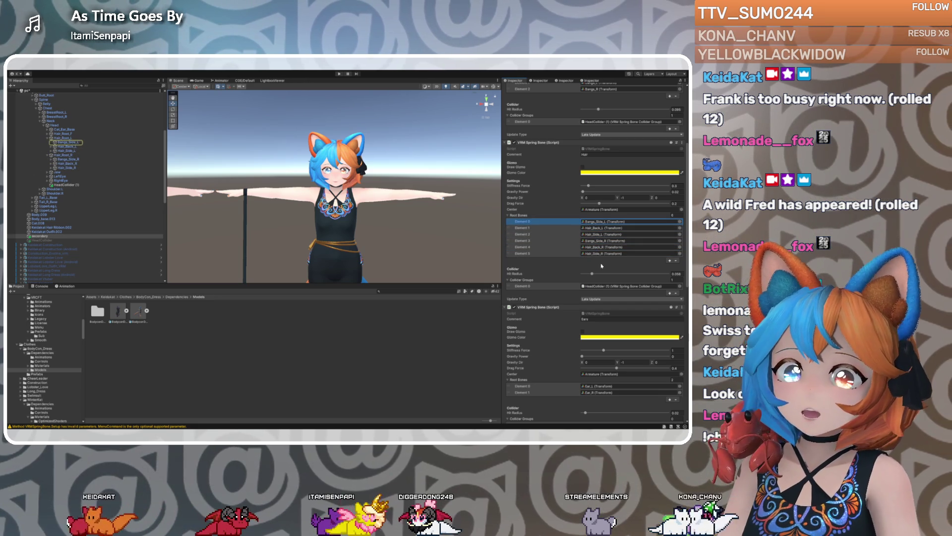
left_click(66, 182)
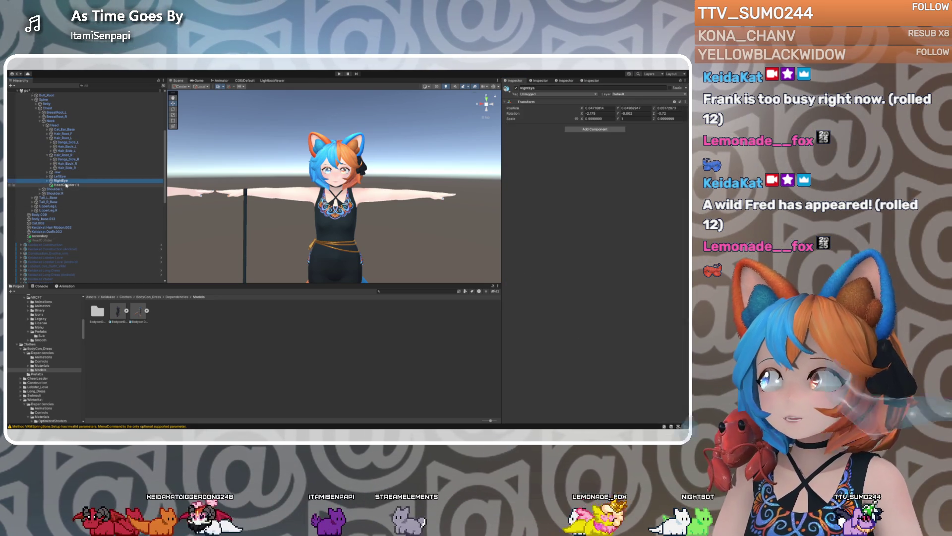
Select secondary and scroll its Inspector to the Ears spring bone
left_click(39, 236)
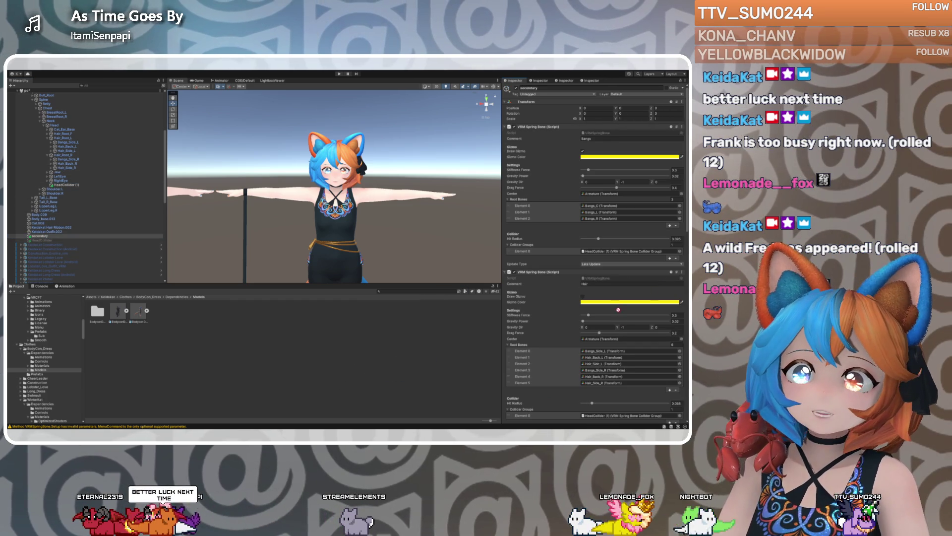
scroll(597, 417, "down", 5)
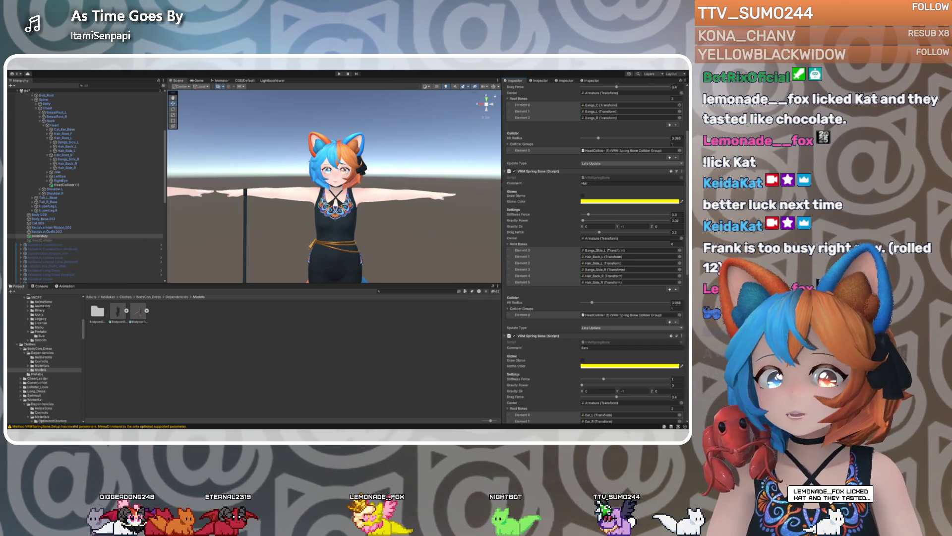
scroll(595, 248, "down", 5)
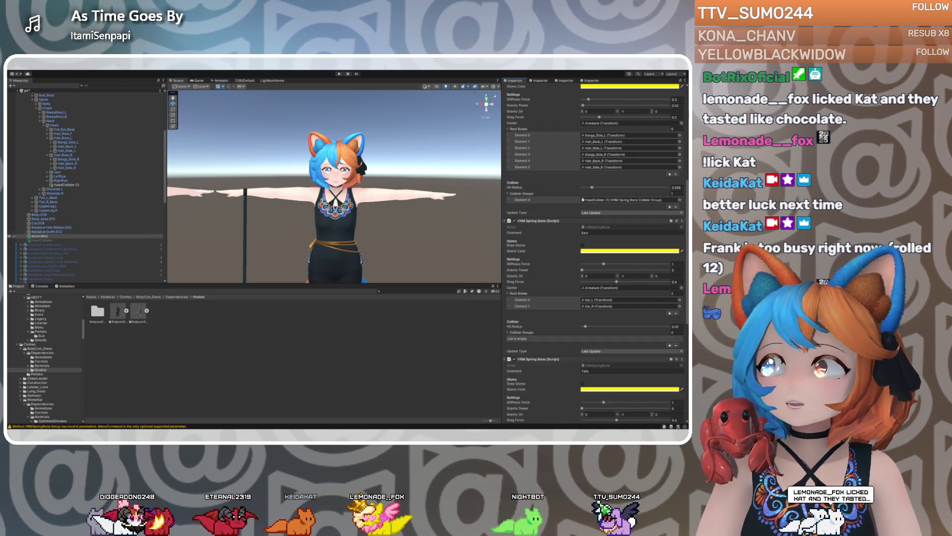
scroll(75, 208, "up", 4)
Collapse the hair roots, expand Cat_Ear_Base, Ear_L_Base and Ear_R_Base, and drag an ear bone into the Inspector
left_click(48, 186)
left_click(49, 190)
left_click(48, 177)
left_click(51, 181)
left_click(51, 190)
left_click(66, 190)
mouse_move(40, 276)
left_mouse_down()
mouse_move(67, 183)
mouse_move(539, 277)
left_mouse_up()
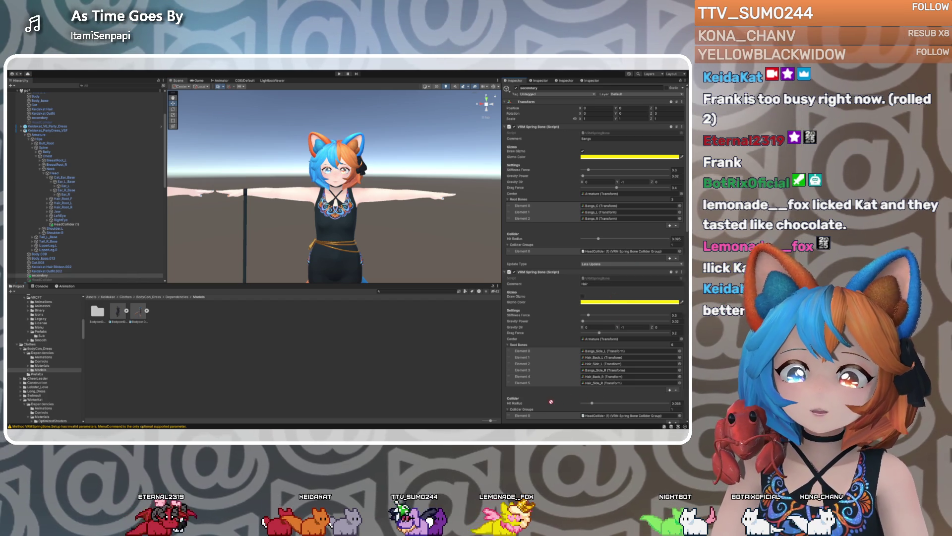
scroll(544, 399, "down", 10)
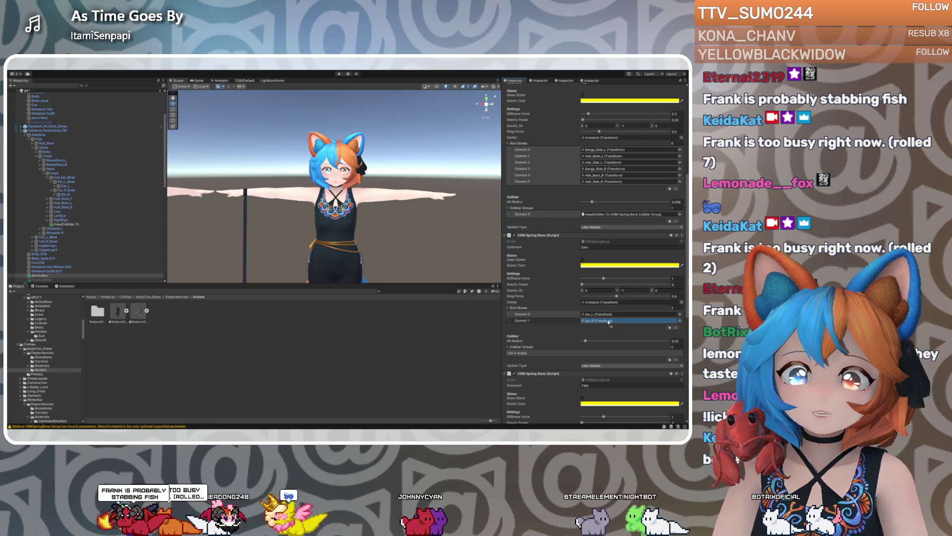
Expand Tail_L_Base and Tail_R_Base down to Tail_Base_L.006 and Tail_Base_R.006 in the Hierarchy
scroll(555, 335, "down", 2)
scroll(555, 335, "down", 6)
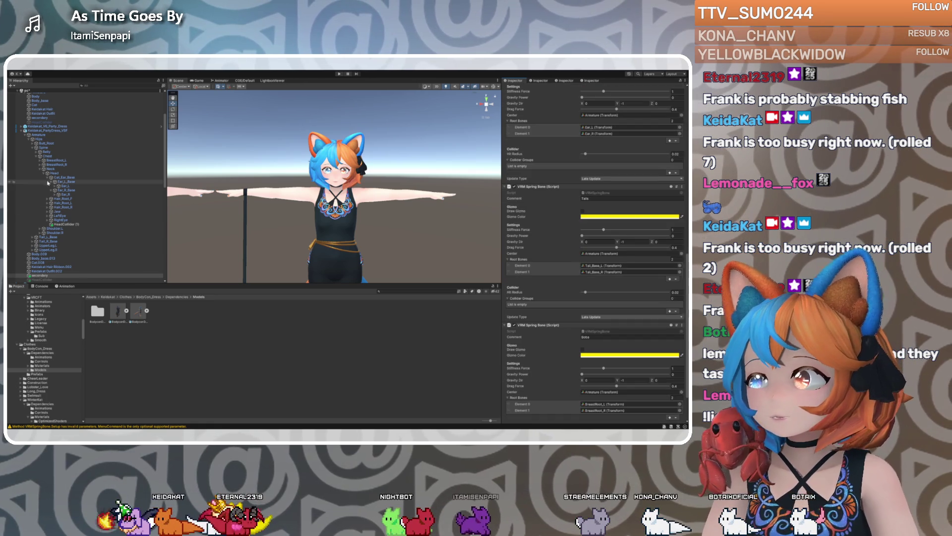
left_click(32, 238)
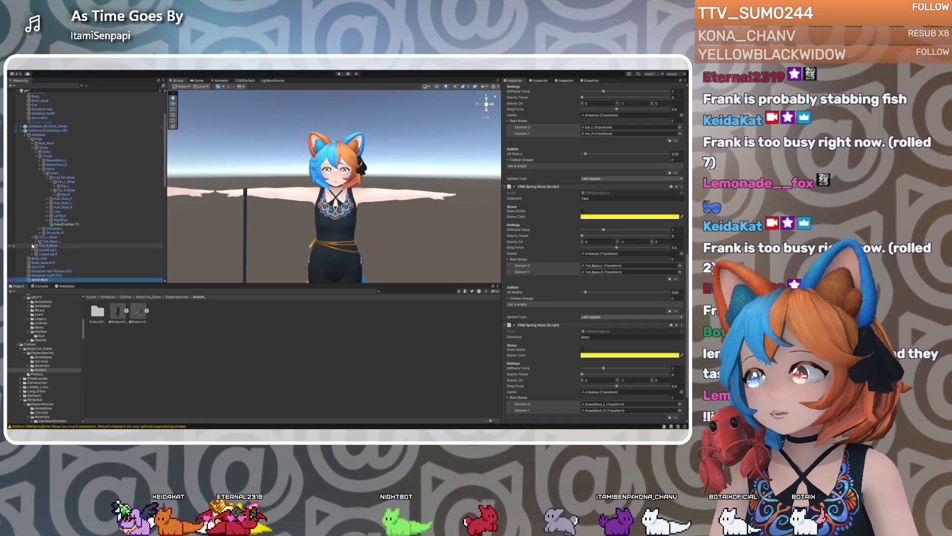
left_click(37, 241)
left_click(33, 250)
left_click(36, 254)
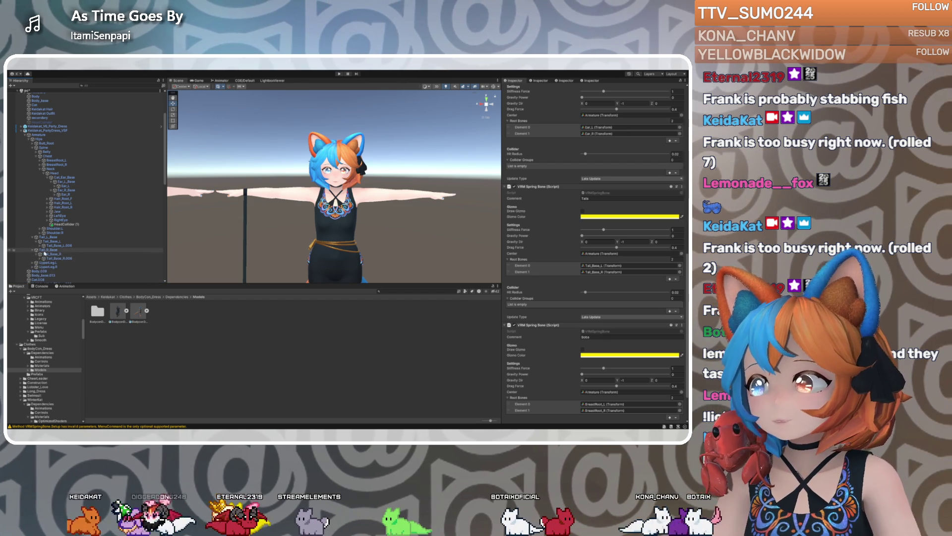
Select the Tail_Base_L bone, then expand BreastRoot_L to reveal Breast_L.001
left_click(57, 241)
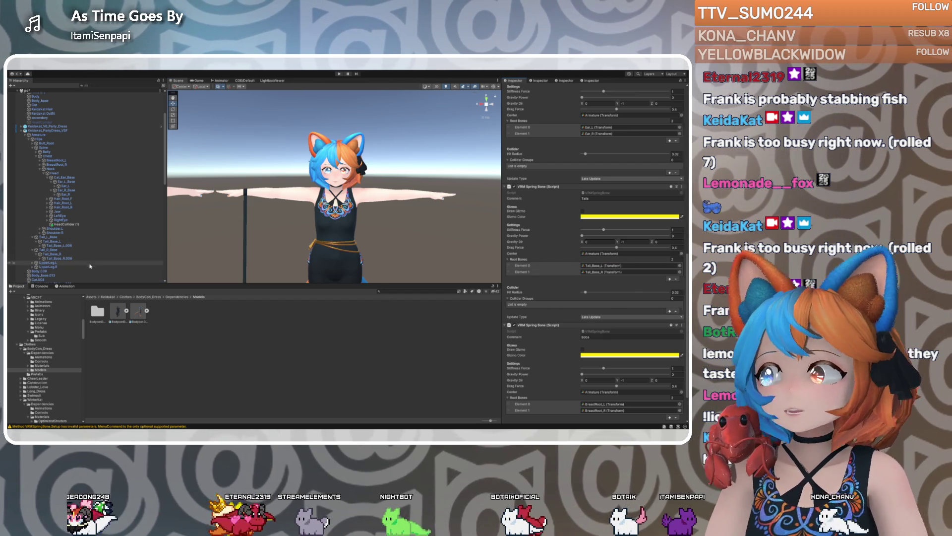
left_click(56, 258)
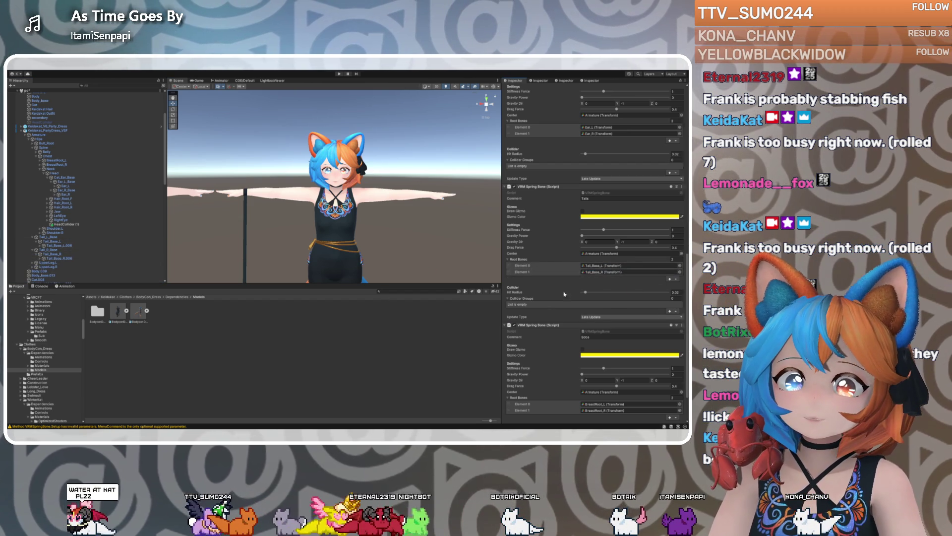
scroll(544, 303, "down", 2)
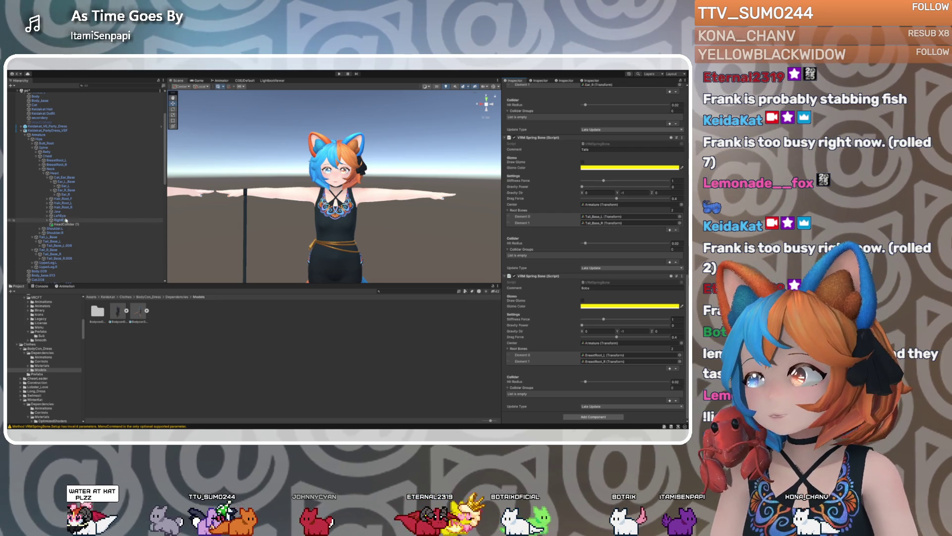
left_click(40, 161)
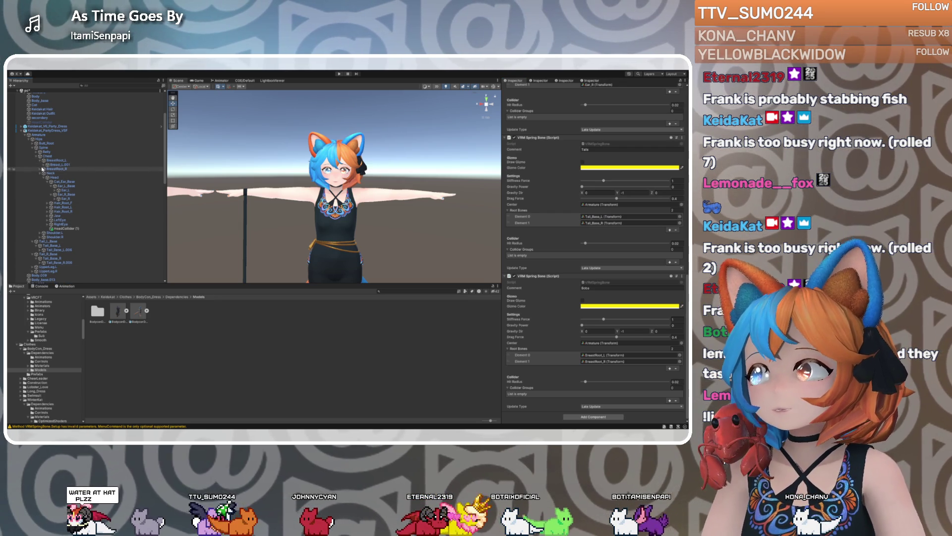
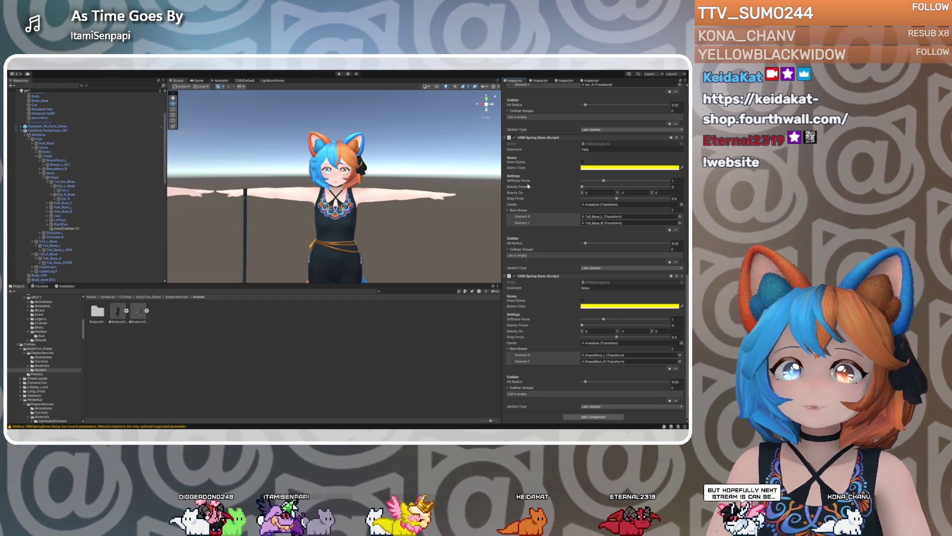
Select the Keidakat_PartyDress_VSF root via its Armature and zoom out to frame both avatars
scroll(529, 186, "up", 10)
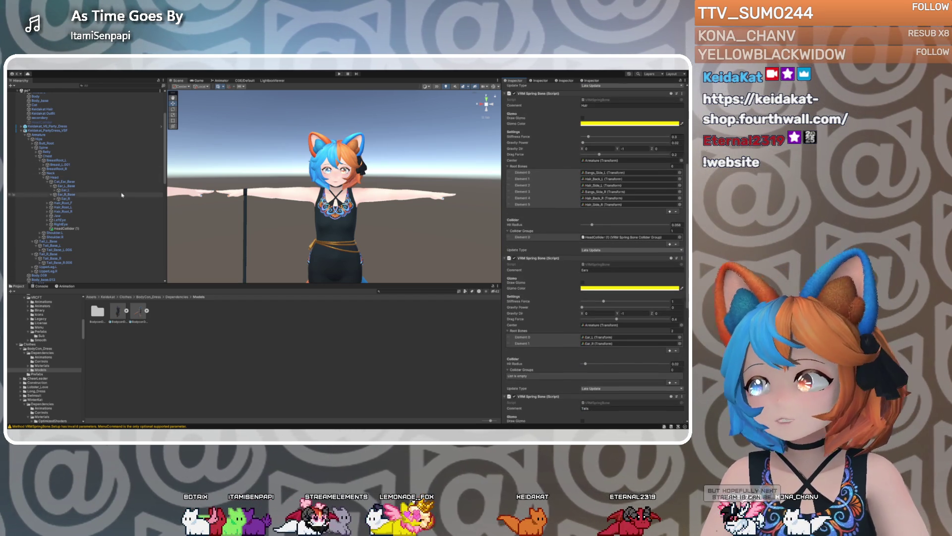
scroll(85, 201, "down", 2)
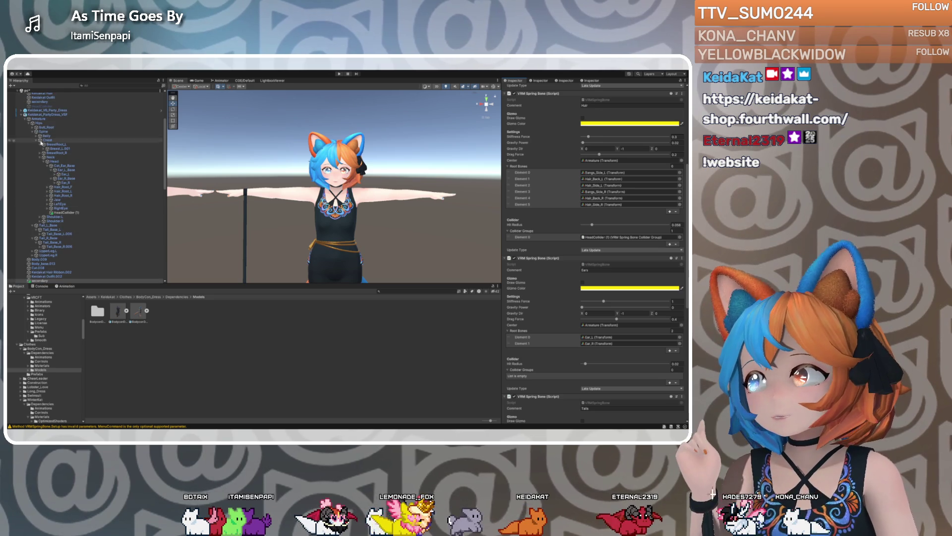
left_click(39, 119)
left_click(47, 115)
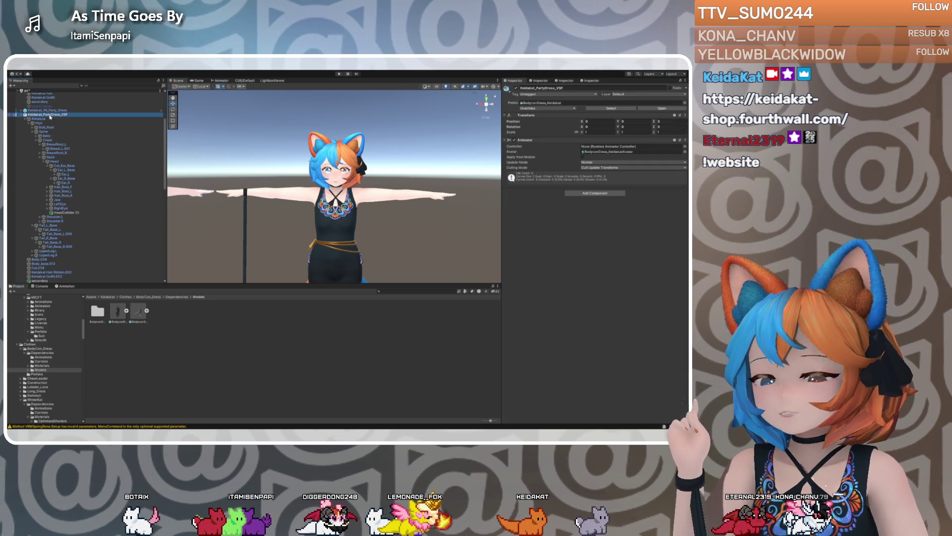
scroll(303, 170, "down", 5)
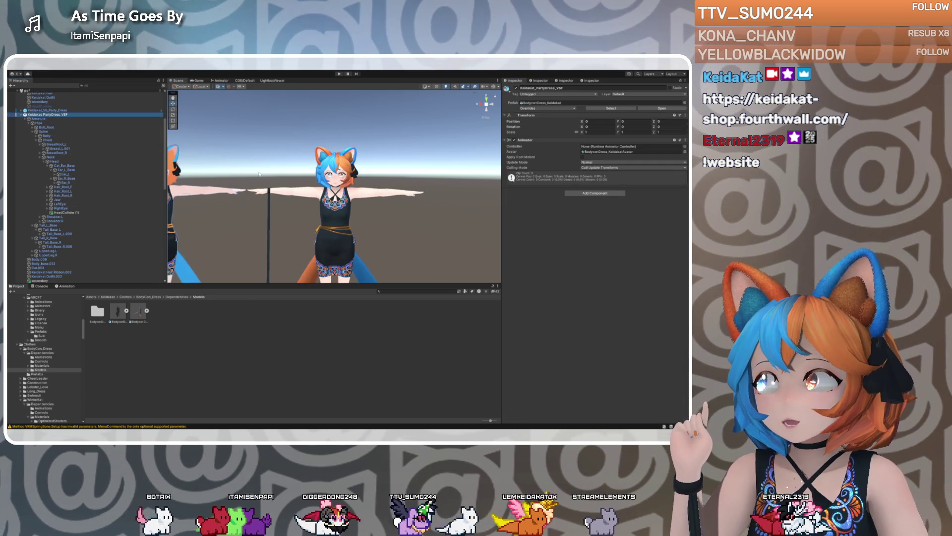
middle_click_drag(303, 171, 329, 171)
scroll(80, 131, "up", 5)
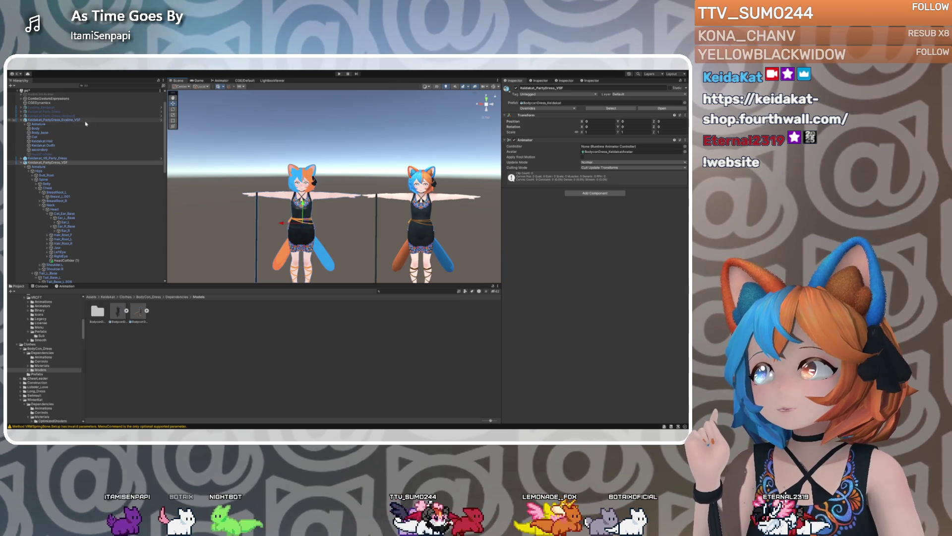
Deactivate the Keidakat_V6_Party_Dress object and collapse the Armature to expose the meshes
left_click(85, 121)
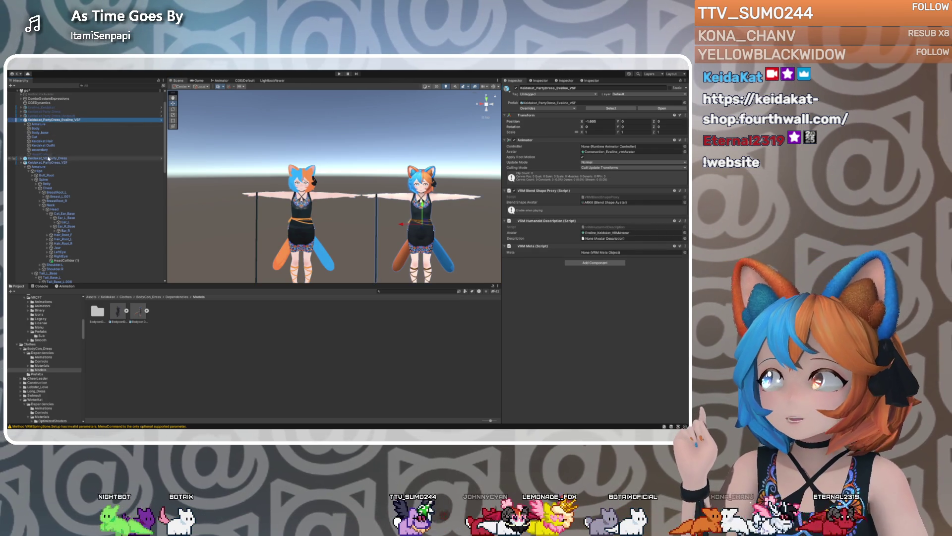
left_click(48, 159)
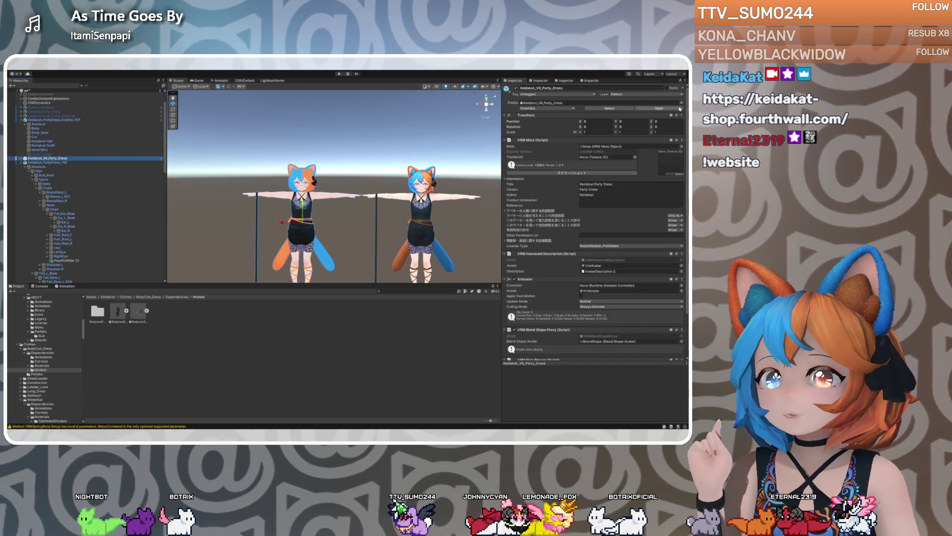
left_click(516, 88)
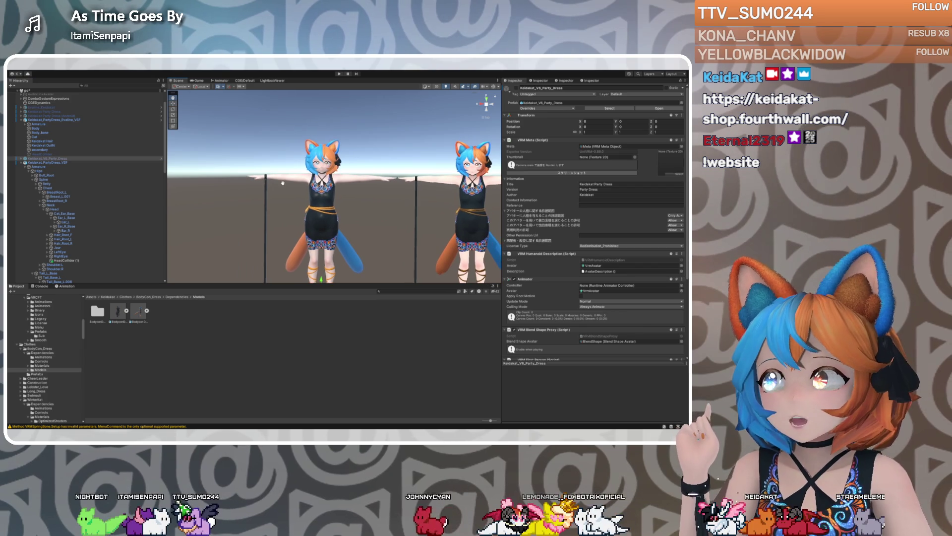
left_click(24, 169)
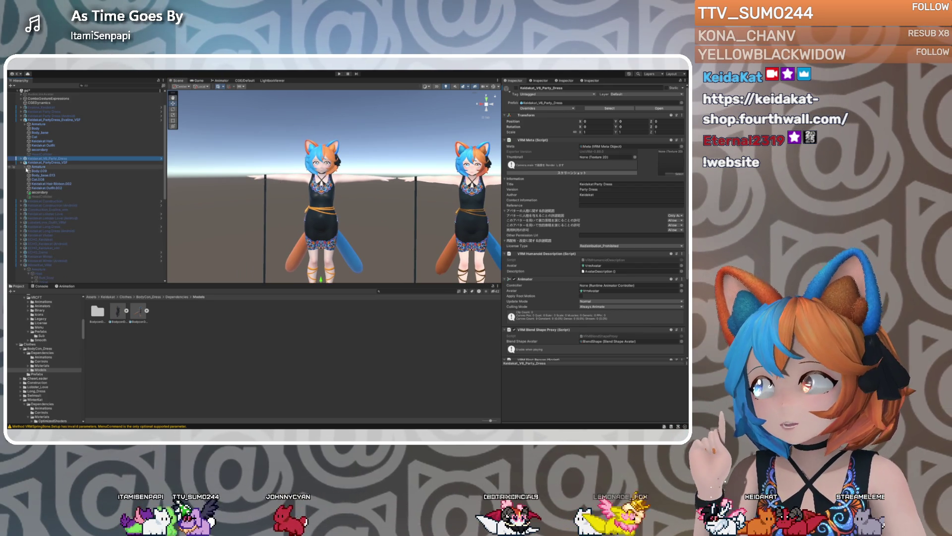
Rename Body.009, Body_base.013 and Cat.008 to Body, Body_base and Cat
left_click(38, 172)
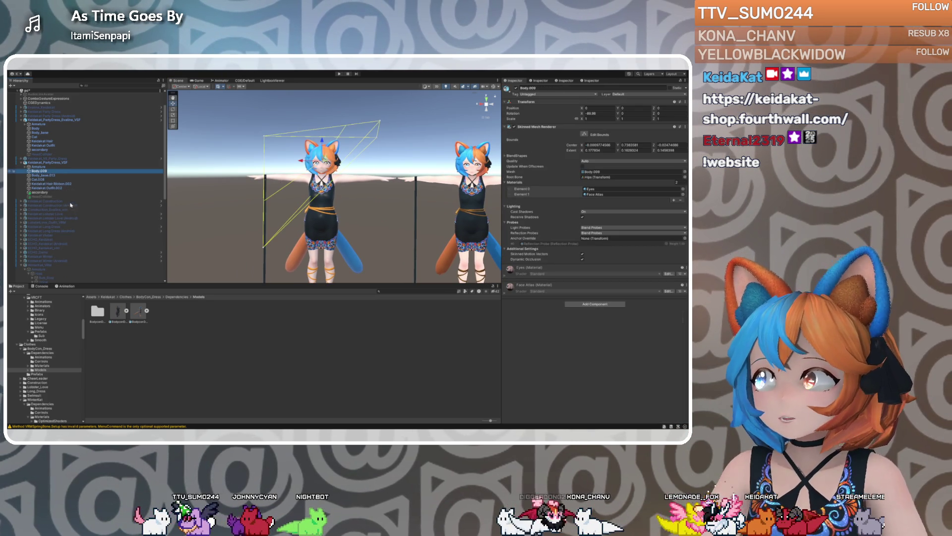
key("Return")
left_click(57, 176)
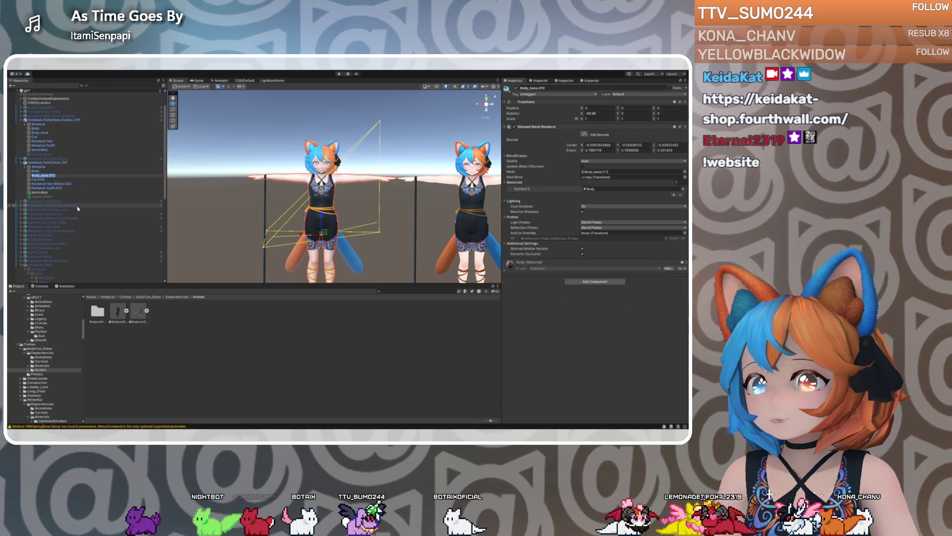
key("Return")
mouse_move(337, 199)
left_mouse_down("alt")
mouse_move(384, 209)
mouse_move(303, 209)
left_mouse_up("alt")
left_click(47, 181)
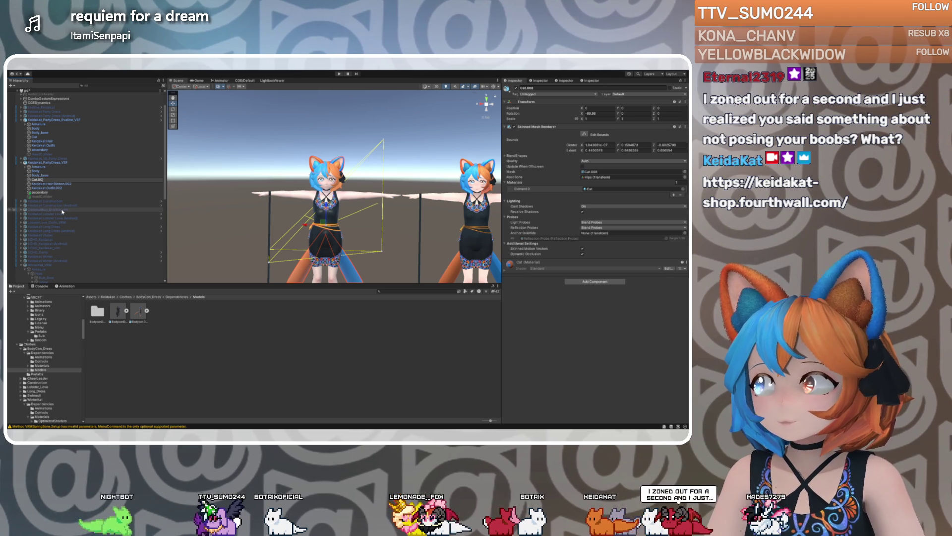
key("Return")
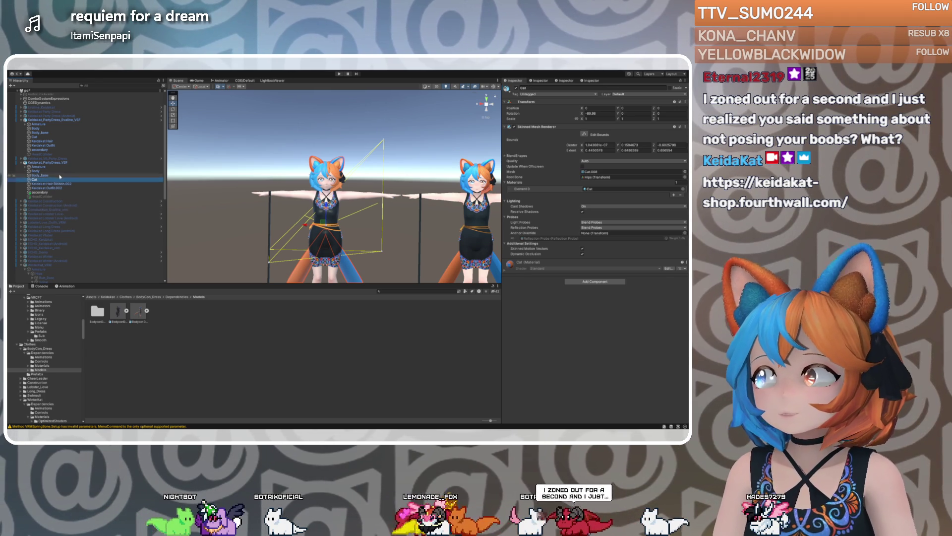
Rename Keidakat Hair Ribbon.002 and Keidakat Outfit.002 to Keidakat Hair Ribbon and Keidakat Outfit
left_click(64, 184)
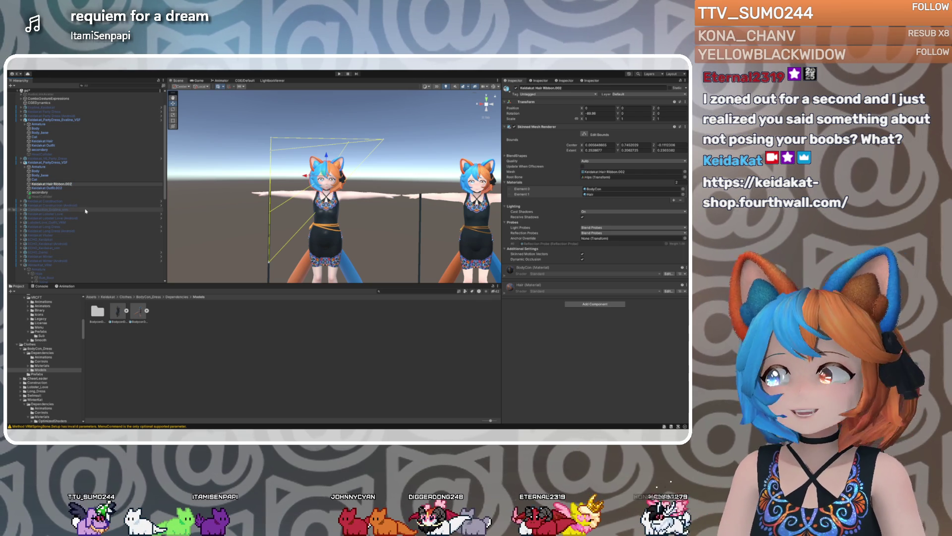
key("Return")
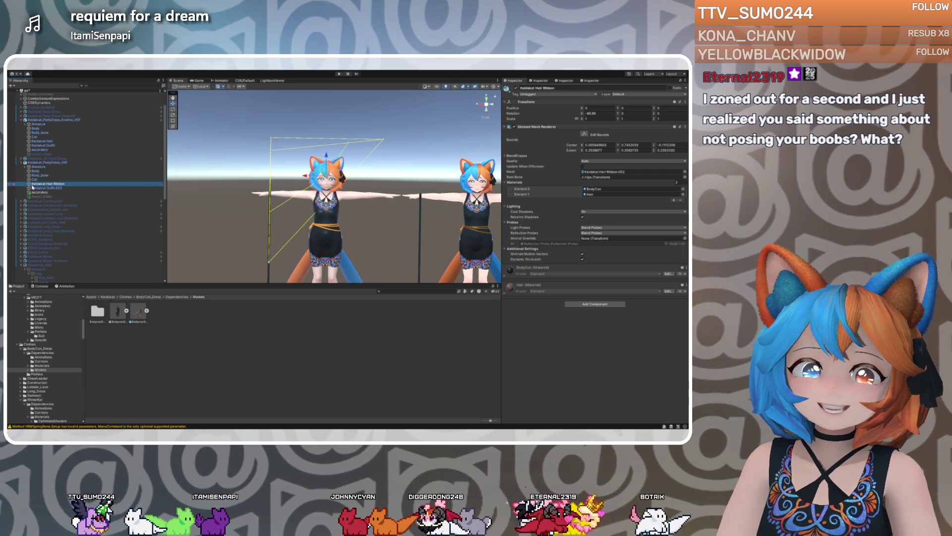
left_click(61, 188)
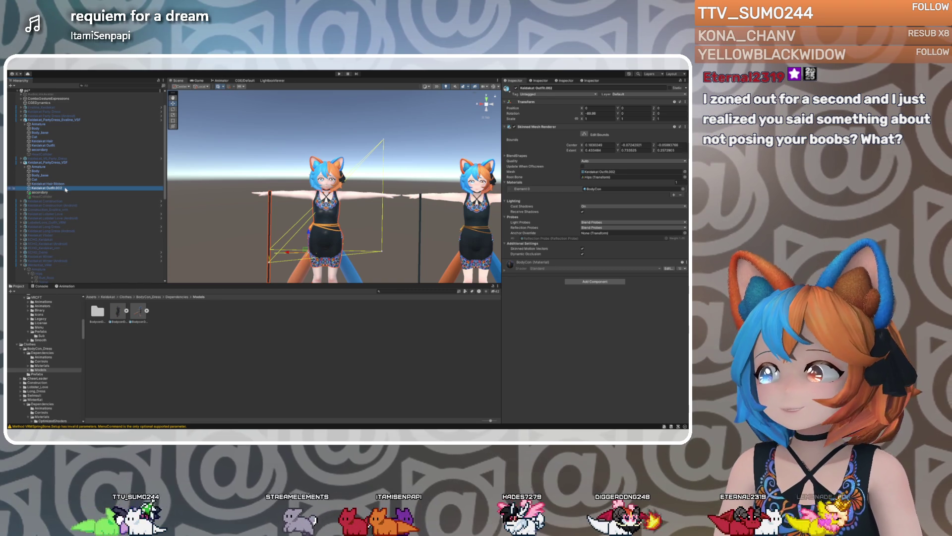
key("F2")
key("End")
key("Return")
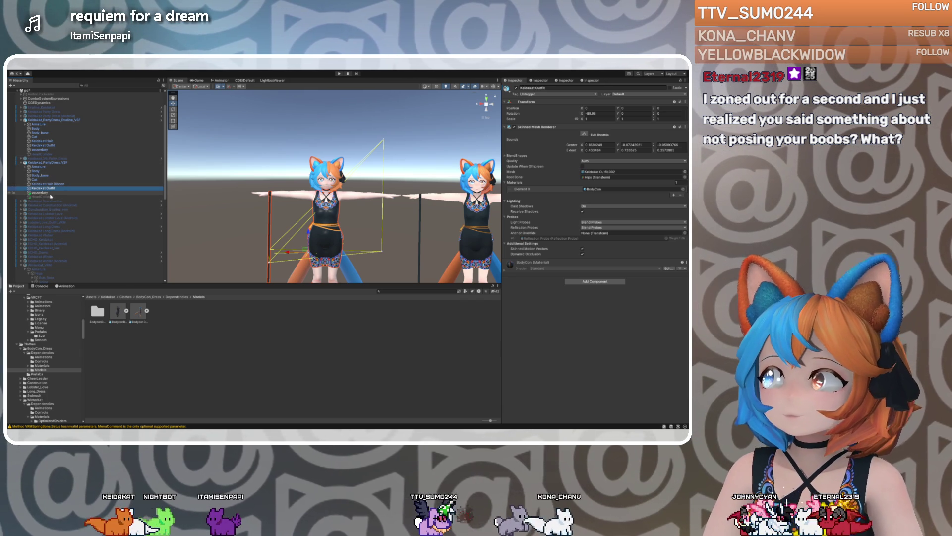
Paste the VRM Blend Shape Proxy and VRM Humanoid Description from Evaline onto Keidakat_PartyDress_VSF
left_click(48, 192)
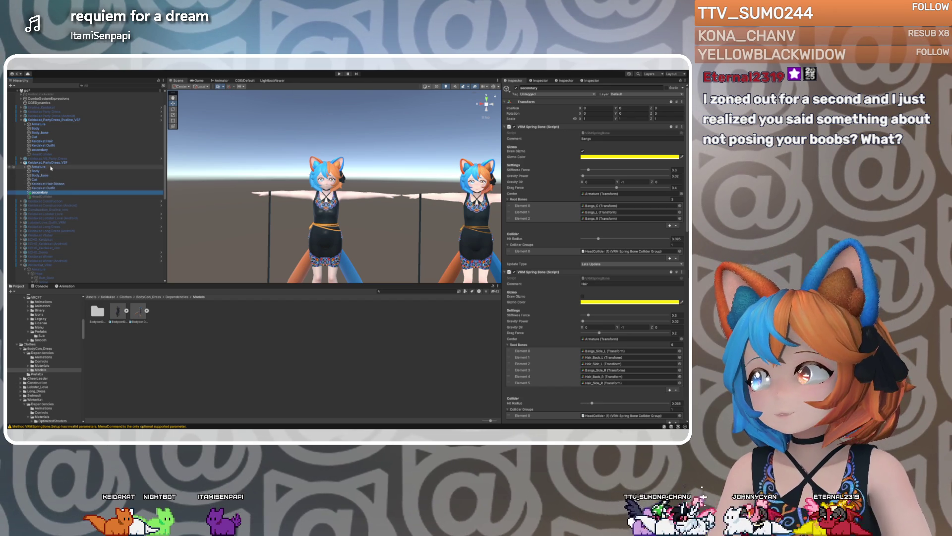
left_click(62, 120)
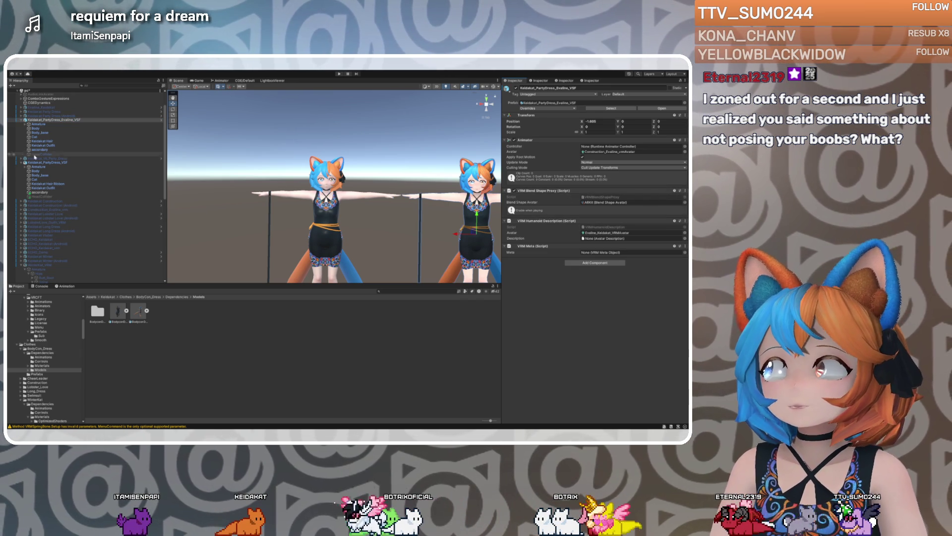
left_click(91, 164)
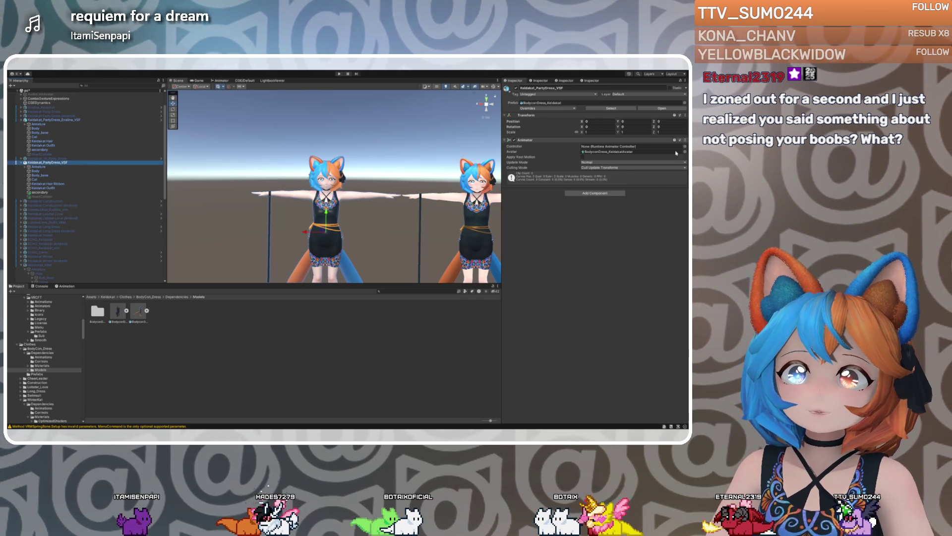
left_click(652, 180)
left_click(55, 120)
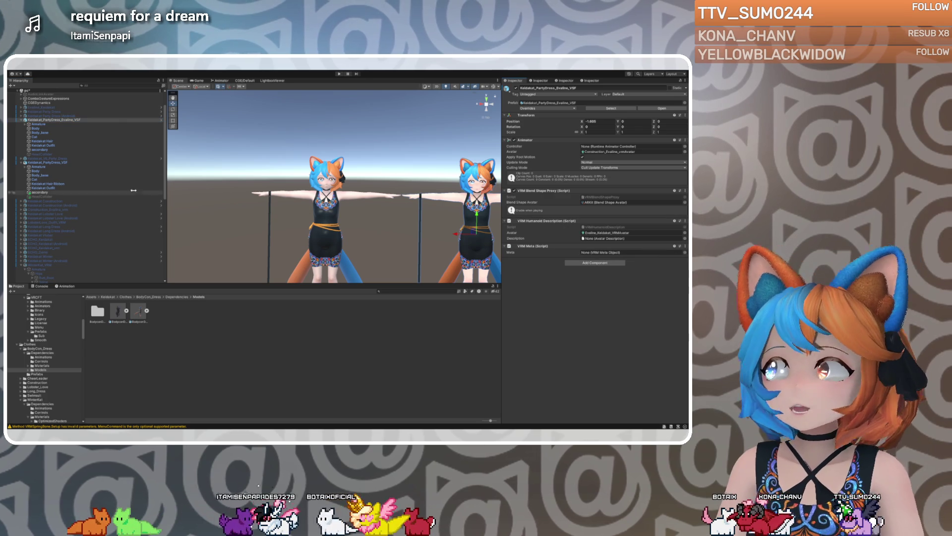
left_click(52, 163)
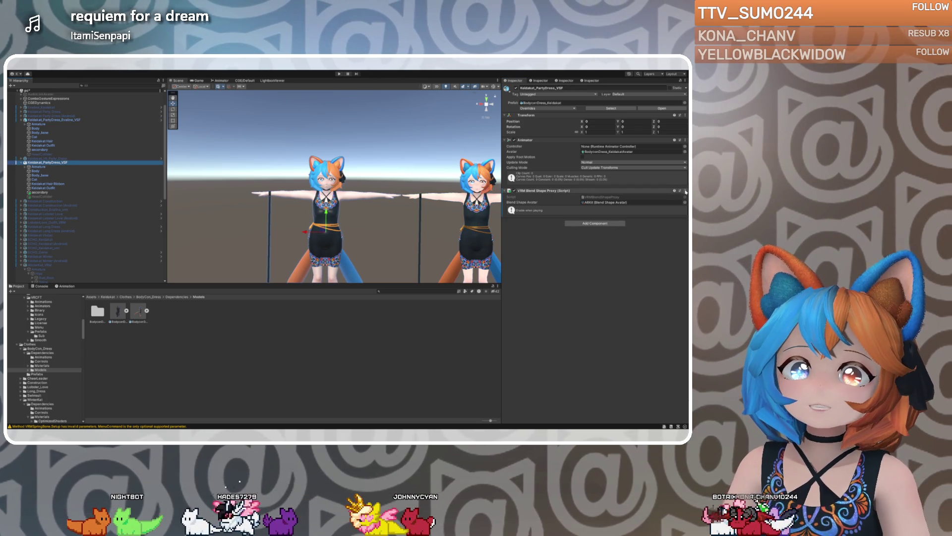
key("ctrl+v")
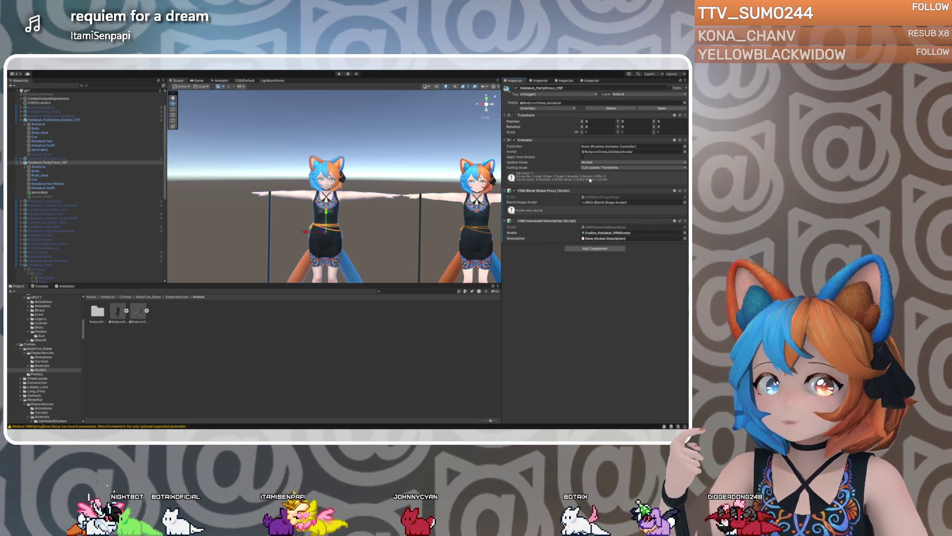
Locate the Evaline avatar's avatar asset and Body eye material in the Project files
left_click(59, 128)
left_click(54, 120)
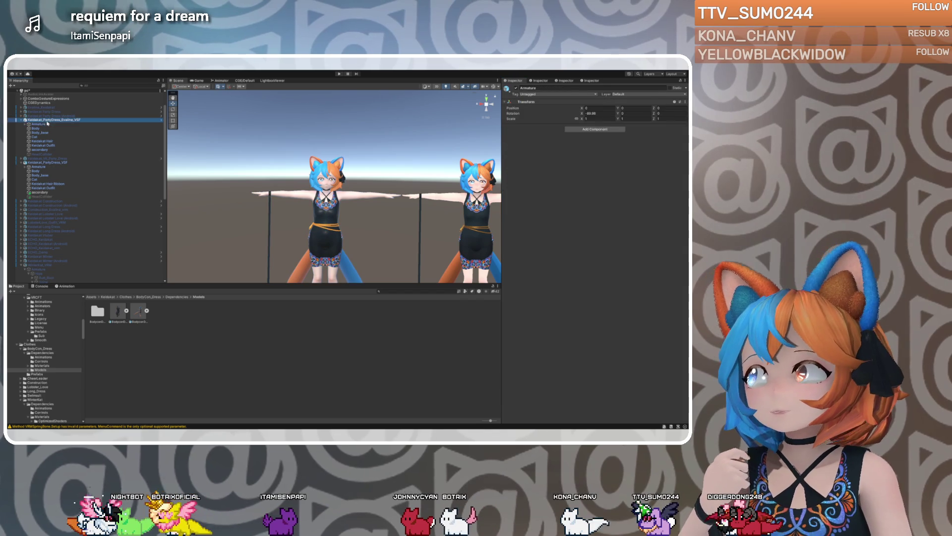
left_click(606, 153)
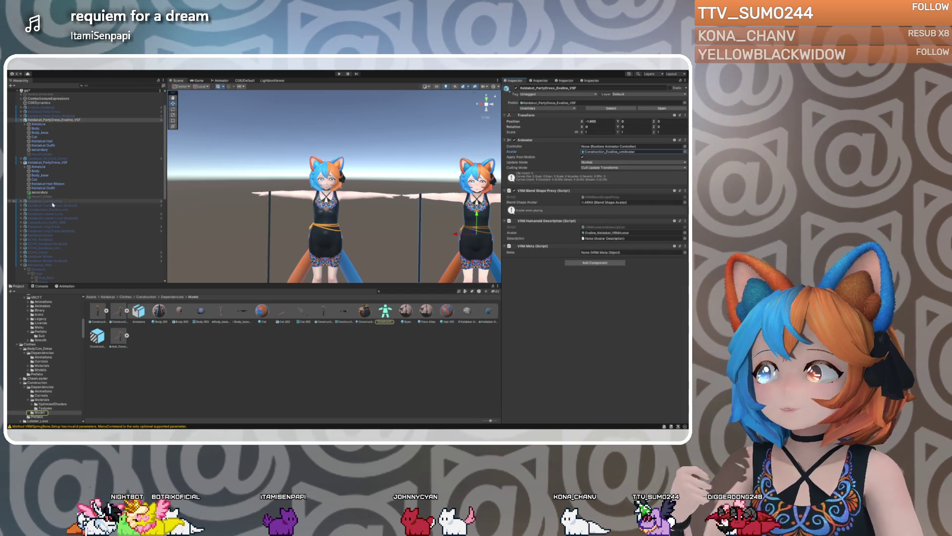
left_click(44, 163)
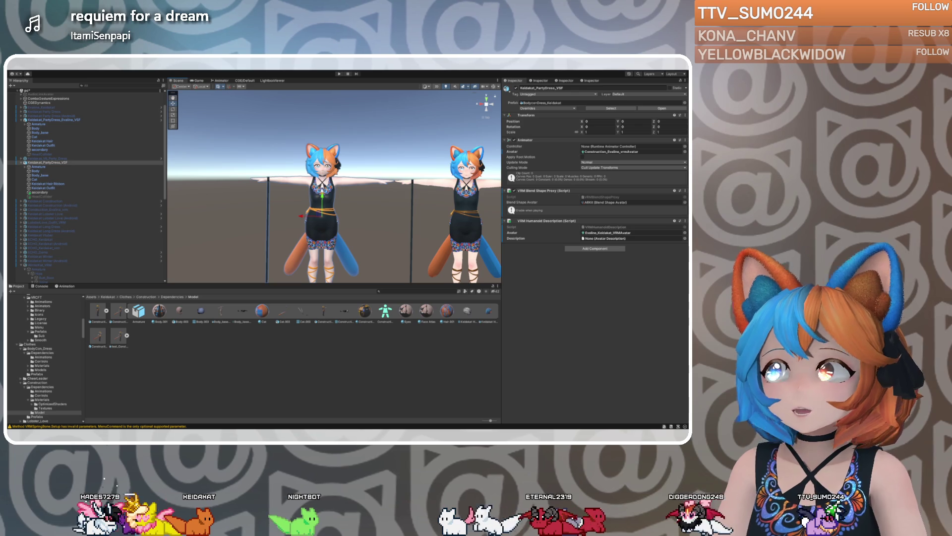
left_click(36, 128)
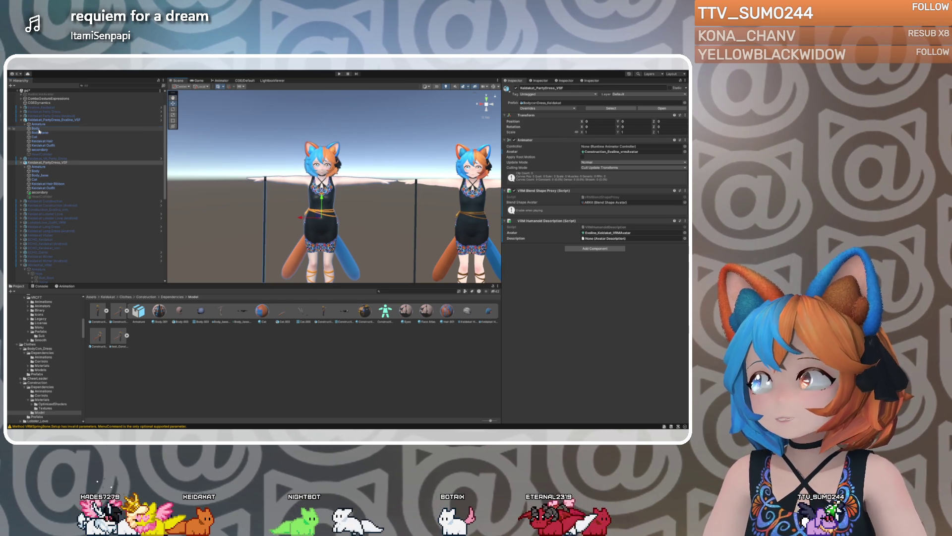
left_click(597, 189)
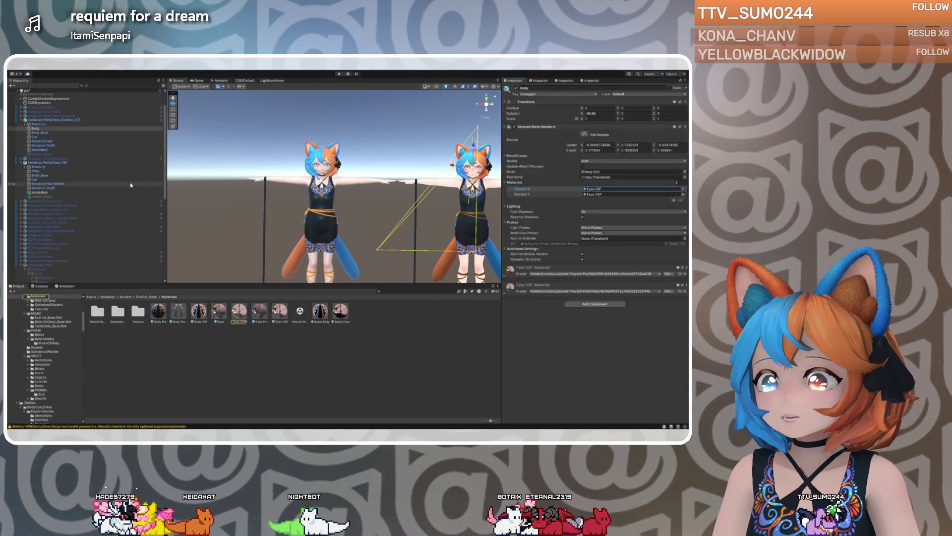
left_click_drag(239, 311, 591, 189)
left_click_drag(279, 311, 586, 194)
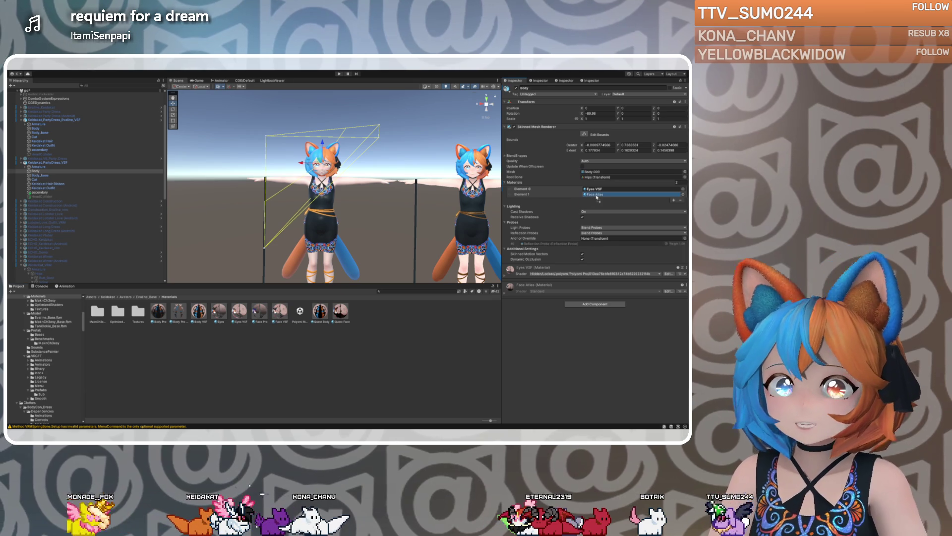
left_click(39, 175)
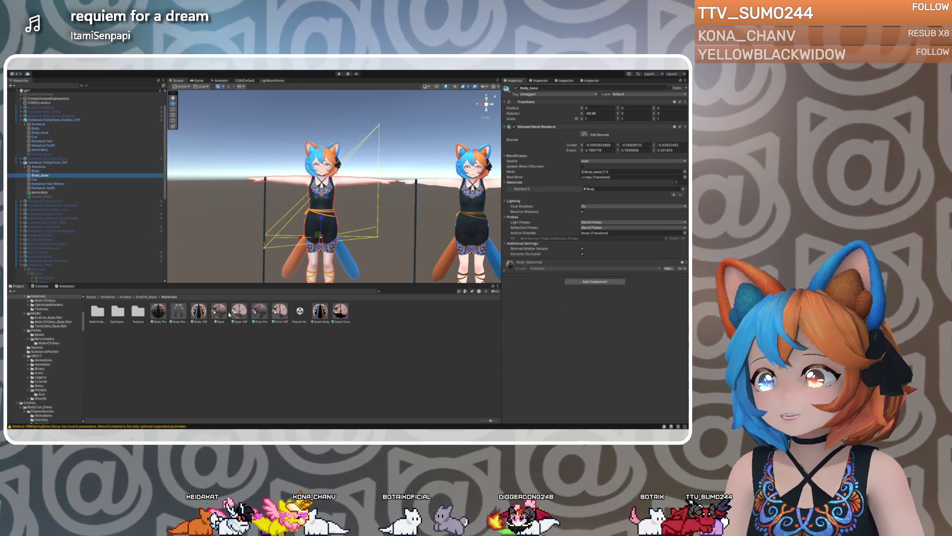
mouse_move(198, 310)
left_mouse_down()
mouse_move(397, 248)
mouse_move(591, 216)
mouse_move(590, 189)
left_mouse_up()
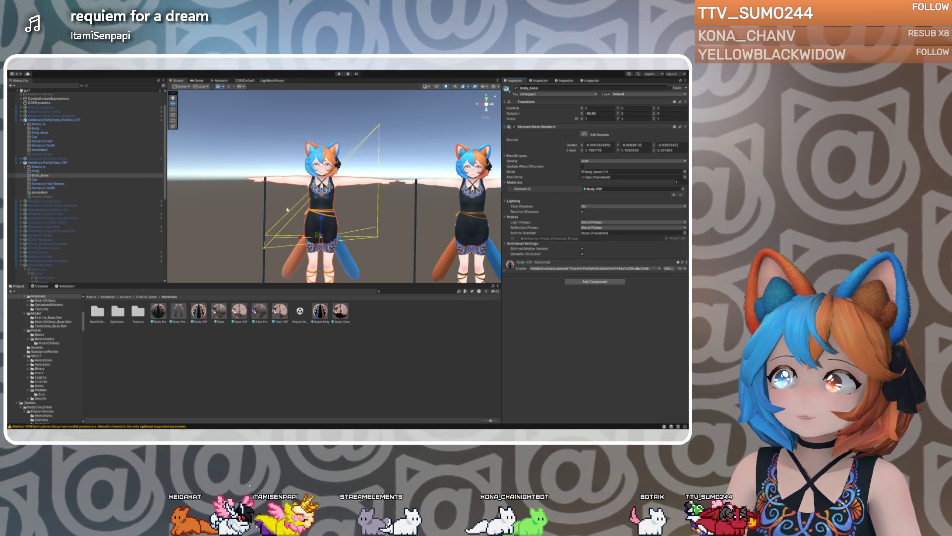
double_click(69, 176)
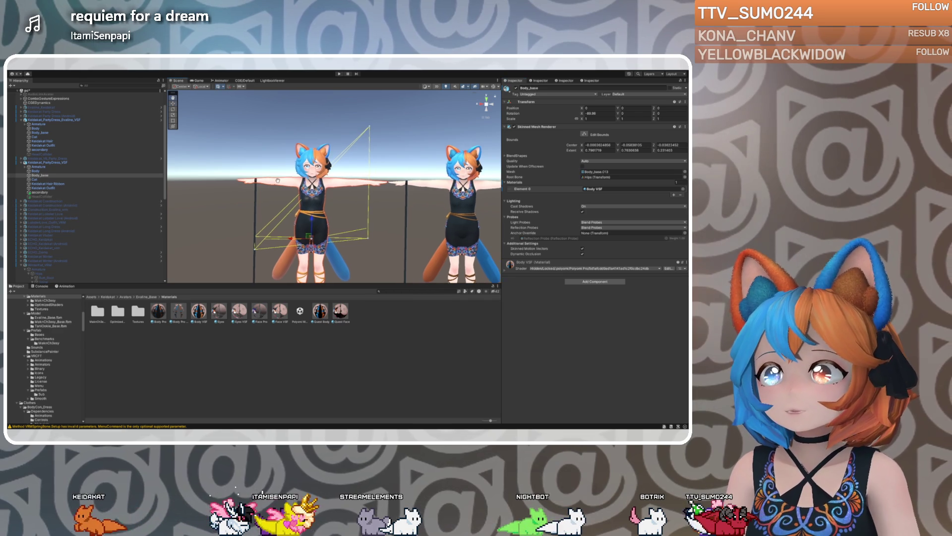
left_click(69, 180)
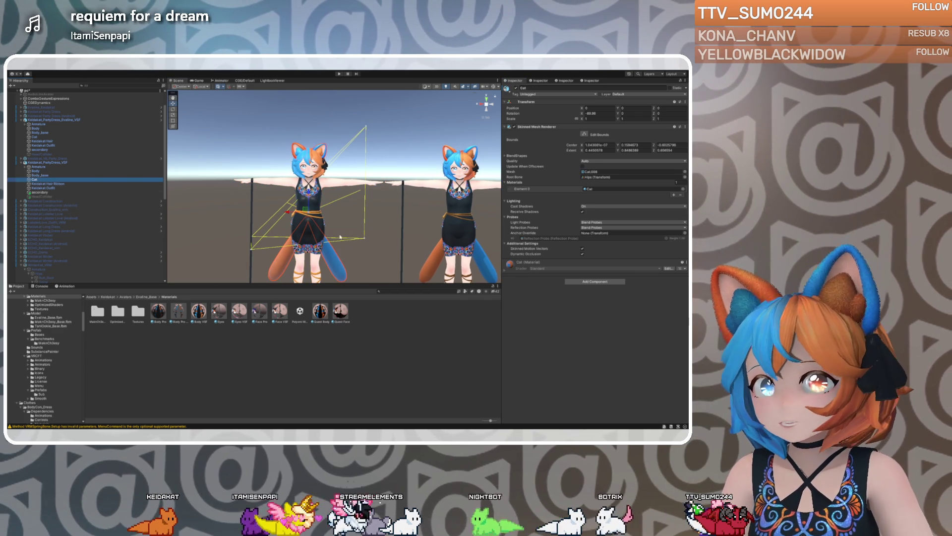
left_click(459, 218)
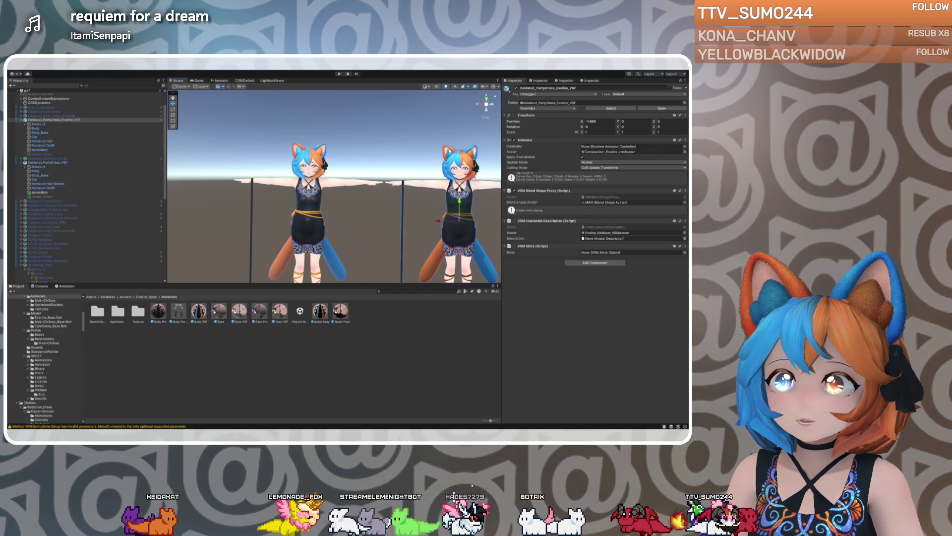
left_click(458, 218)
left_click(633, 183)
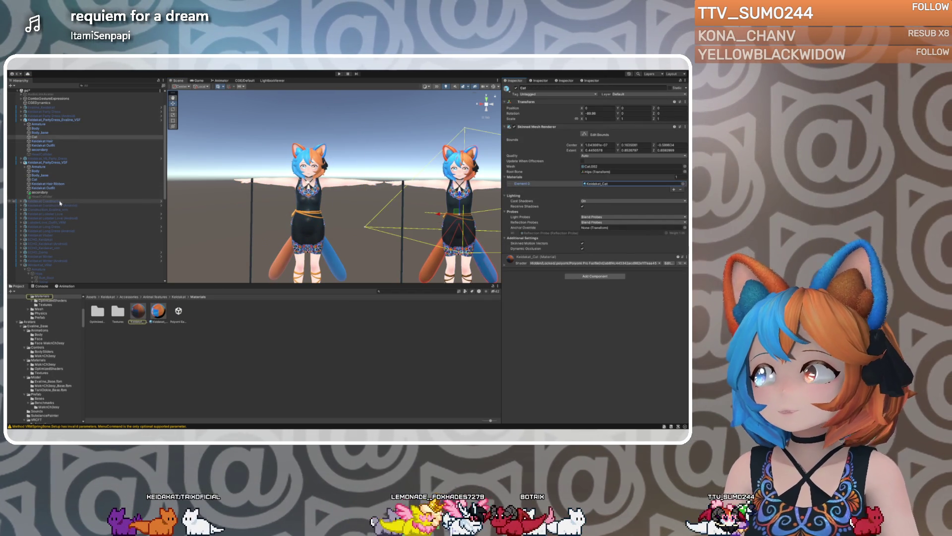
left_click(39, 180)
mouse_move(141, 313)
left_mouse_down()
mouse_move(590, 216)
mouse_move(610, 189)
left_mouse_up()
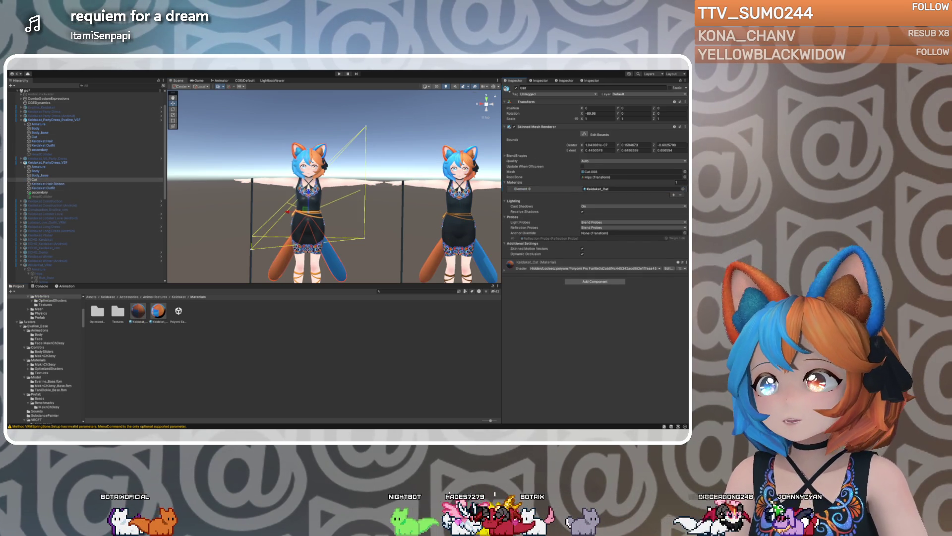
left_click(461, 205)
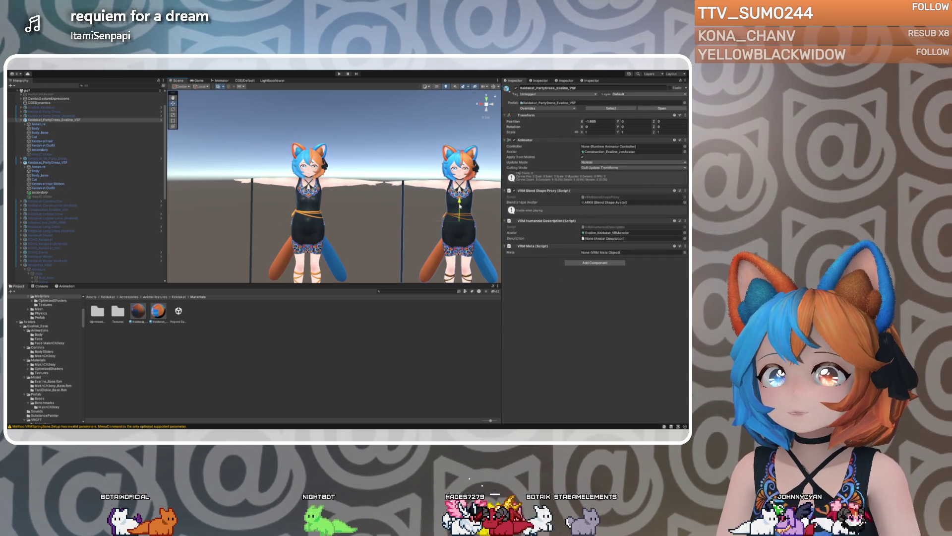
left_click(463, 206)
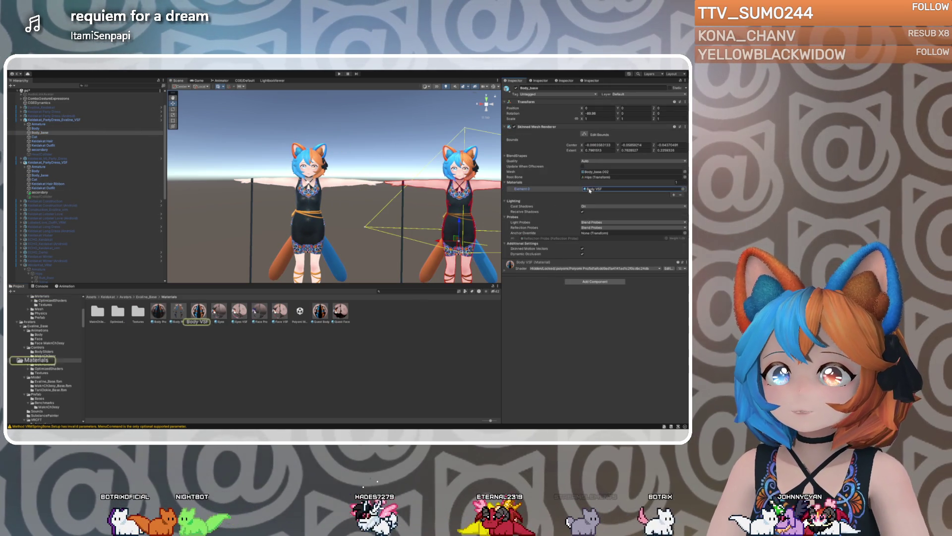
left_click(453, 201)
left_click(455, 200)
left_click(600, 188)
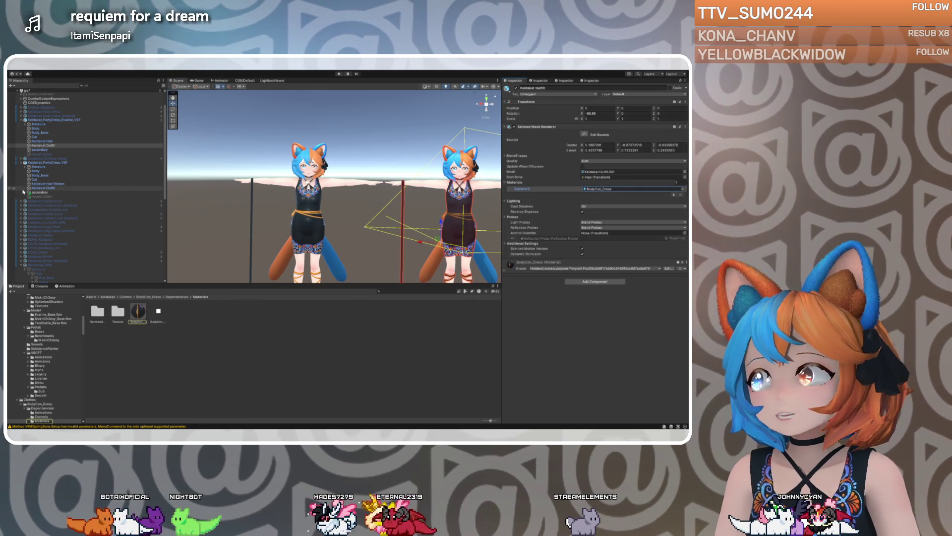
left_click(43, 189)
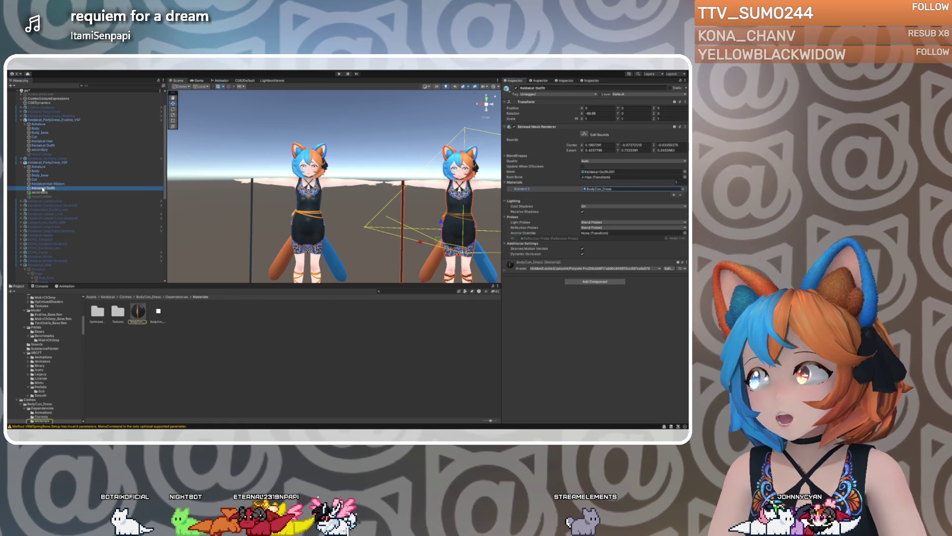
mouse_move(138, 311)
left_mouse_down()
mouse_move(298, 258)
mouse_move(546, 213)
mouse_move(600, 189)
left_mouse_up()
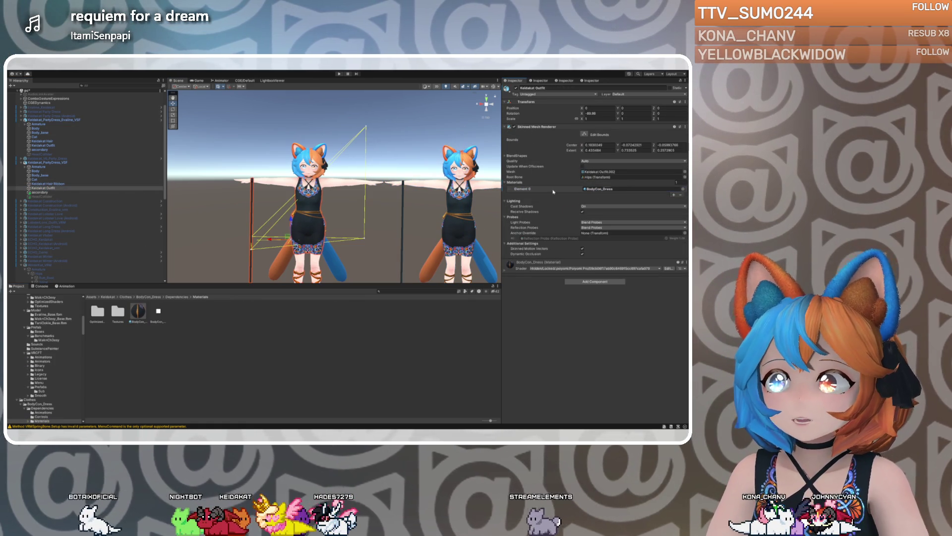
left_click(54, 183)
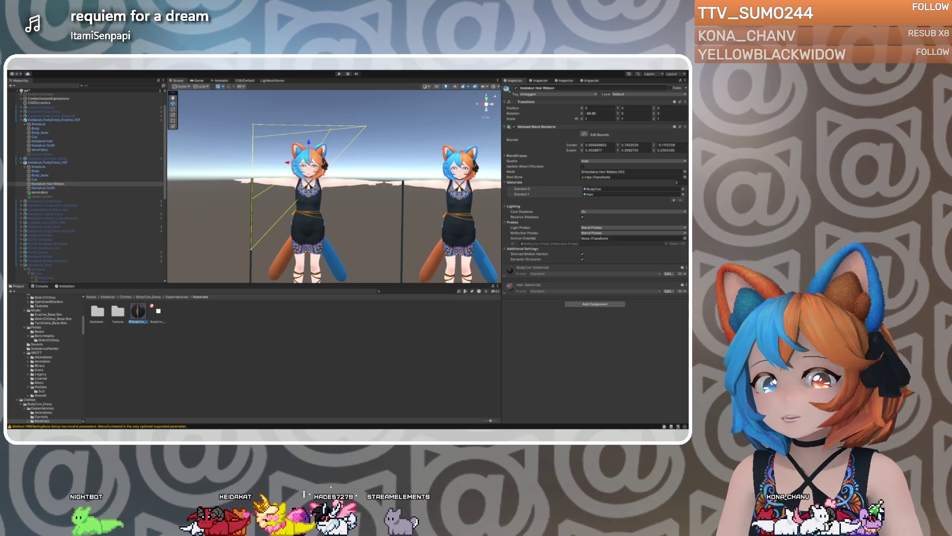
left_click_drag(586, 175, 598, 189)
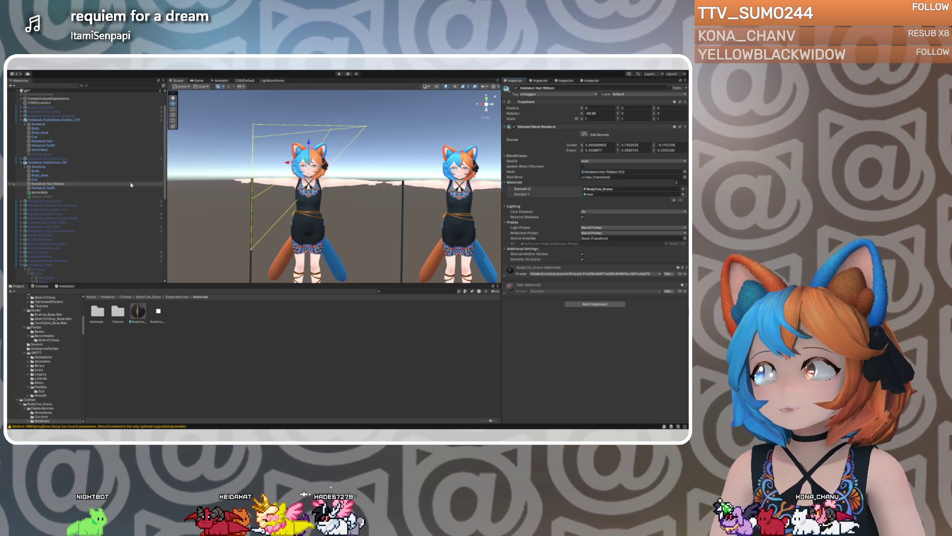
left_click(43, 141)
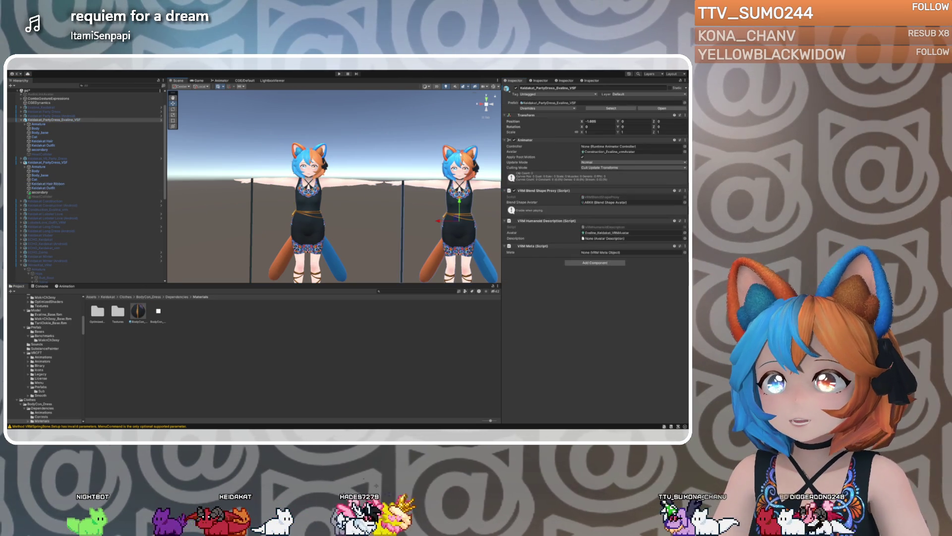
left_click(605, 194)
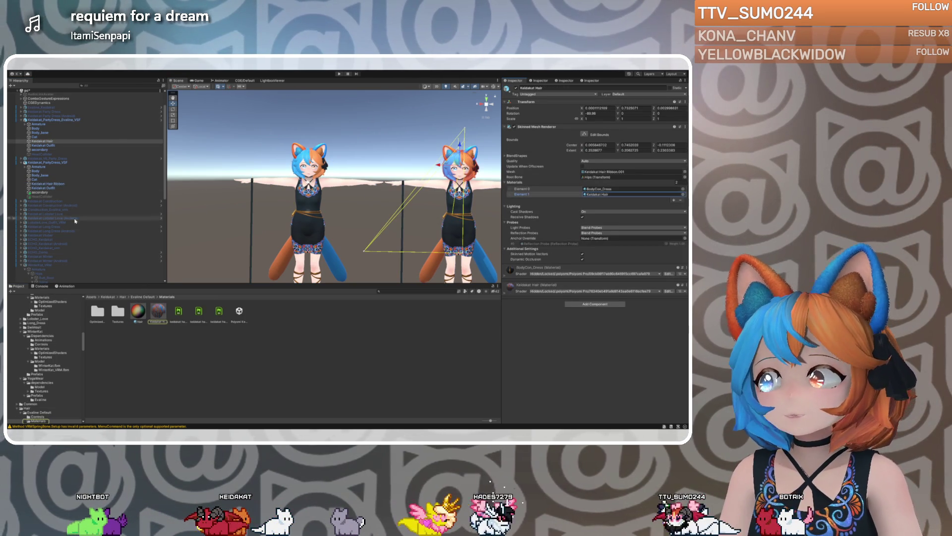
left_click(45, 184)
mouse_move(138, 311)
left_mouse_down()
mouse_move(496, 194)
mouse_move(593, 196)
left_mouse_up()
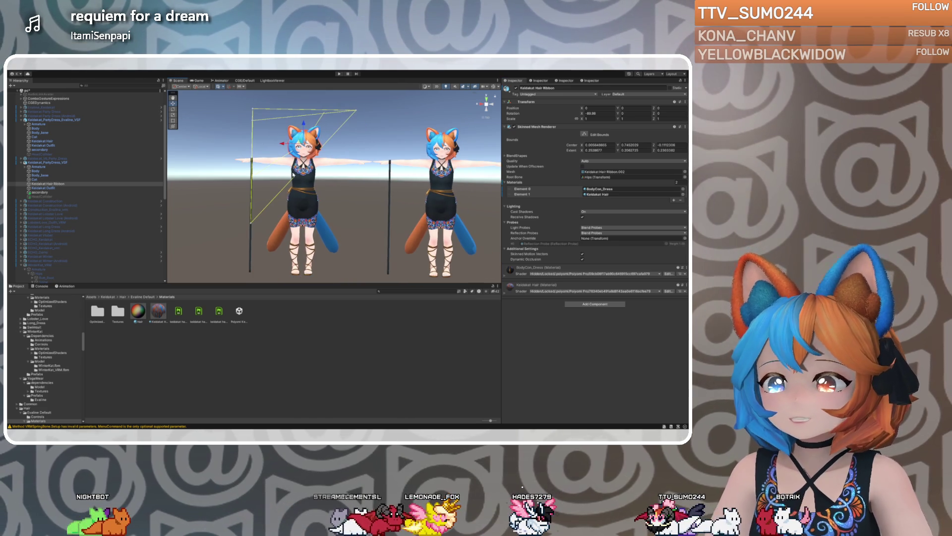
left_click(424, 150)
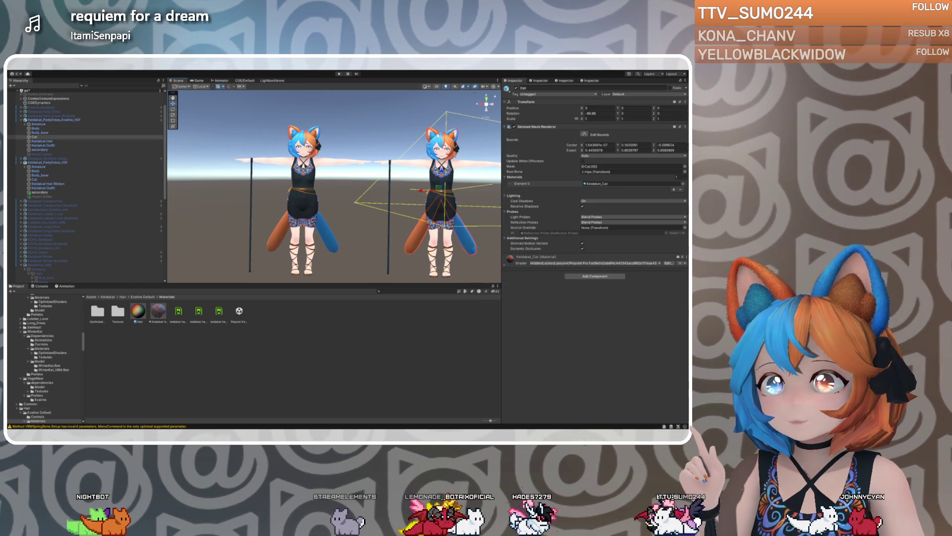
middle_click_drag(424, 150, 337, 157)
left_click(355, 149)
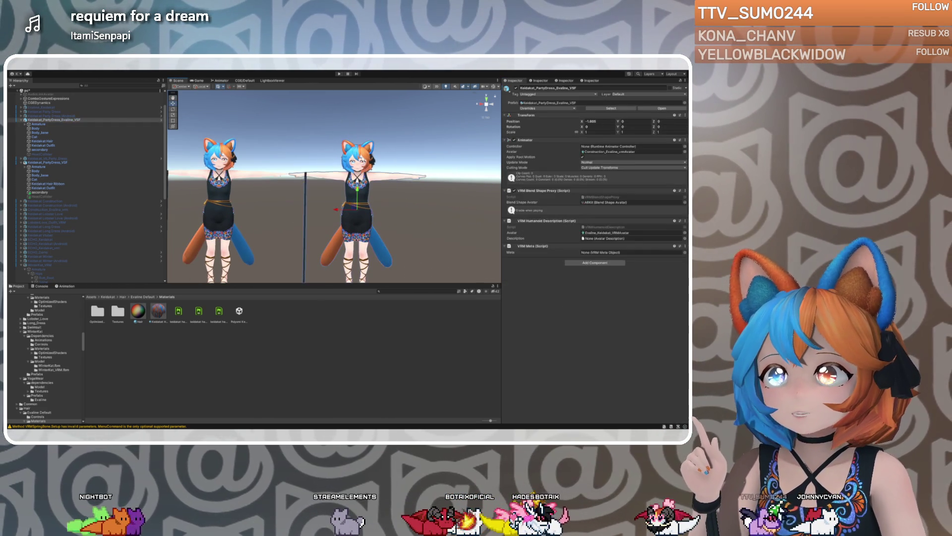
left_click(278, 182)
middle_click_drag(278, 183, 345, 185)
left_click(63, 163)
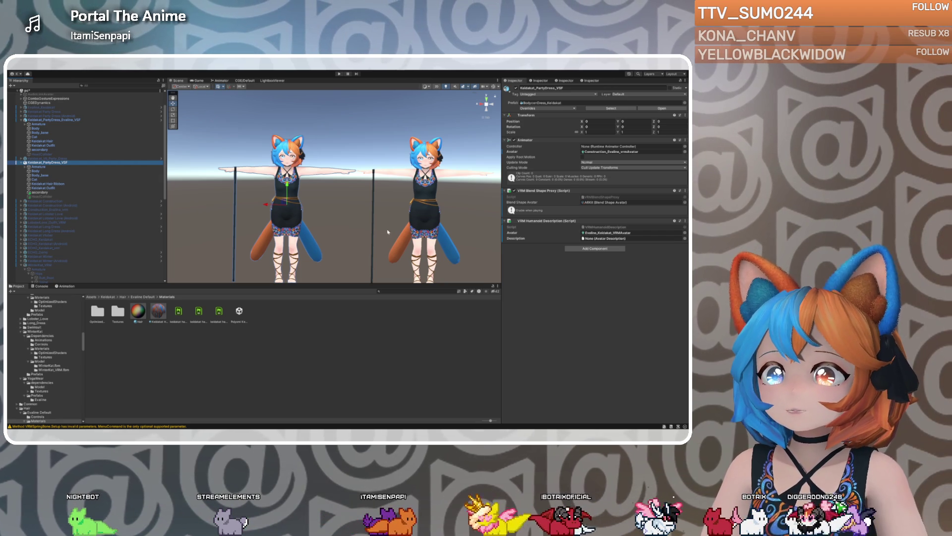
left_click(44, 120)
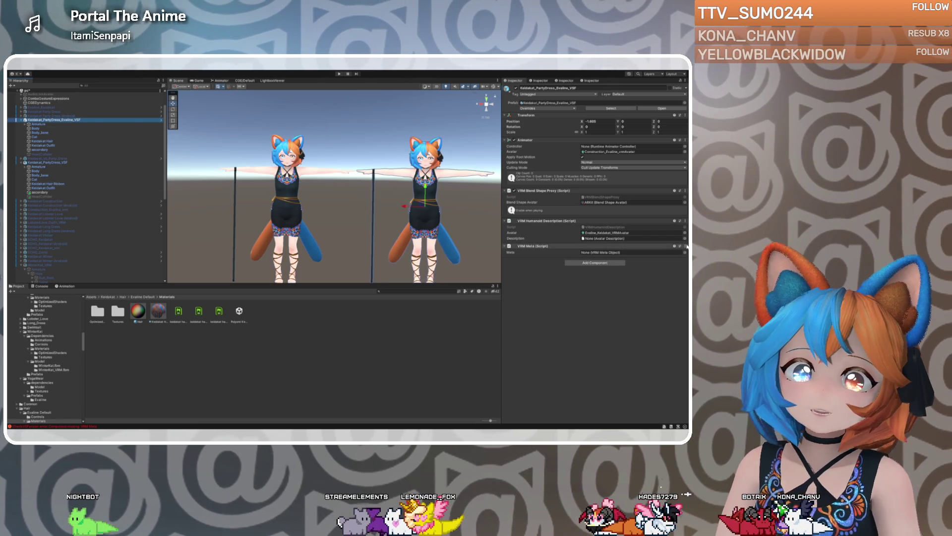
left_click(595, 278)
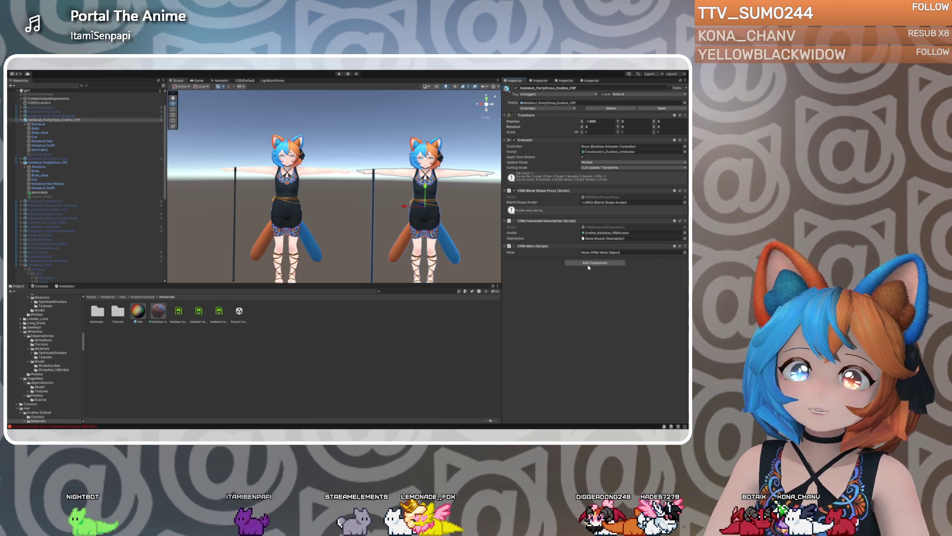
left_click(47, 162)
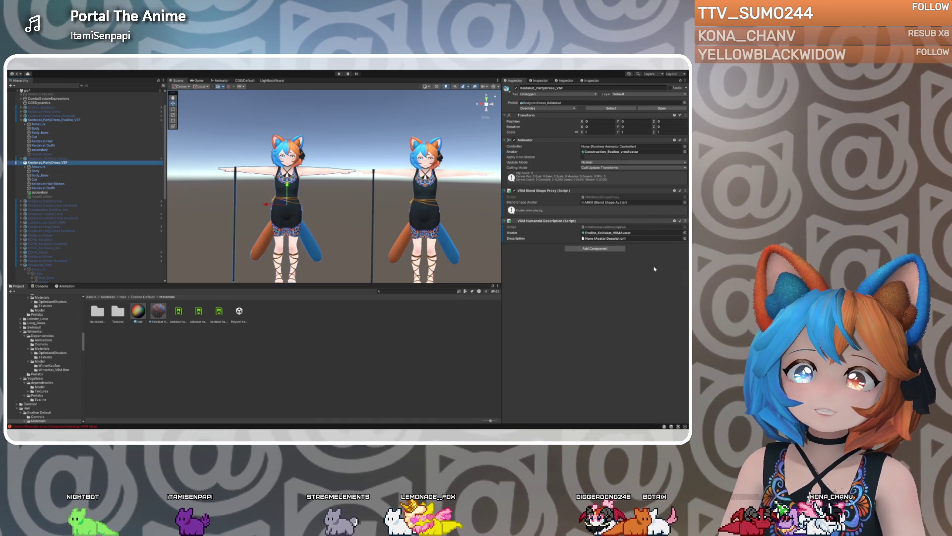
left_click(57, 162)
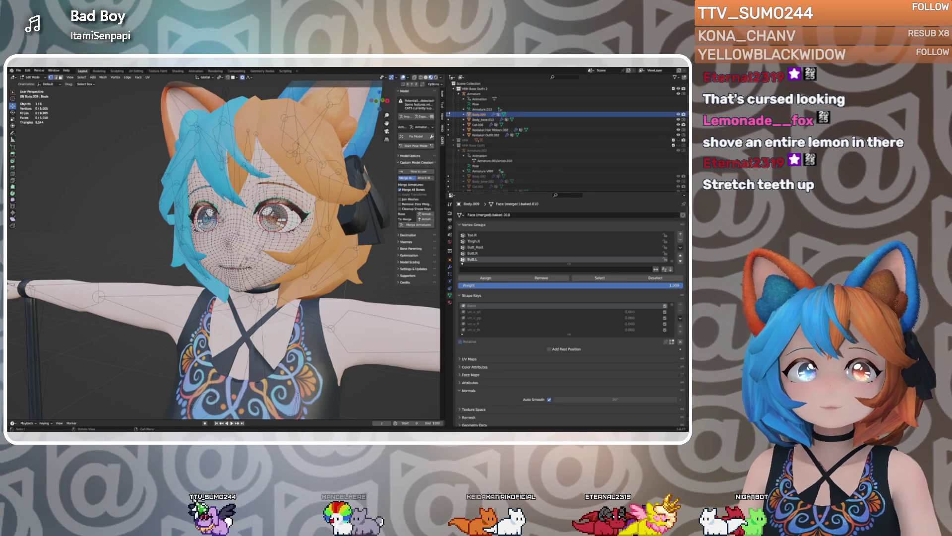
Reveal the hidden mouth geometry and try a proportional-editing move, then cancel it
scroll(198, 248, "up", 2)
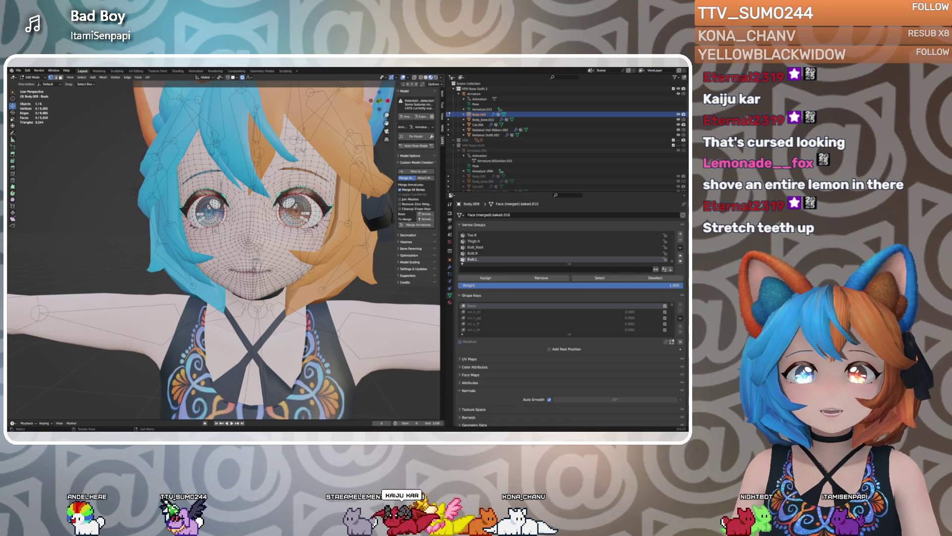
middle_click_drag(223, 248, 145, 260)
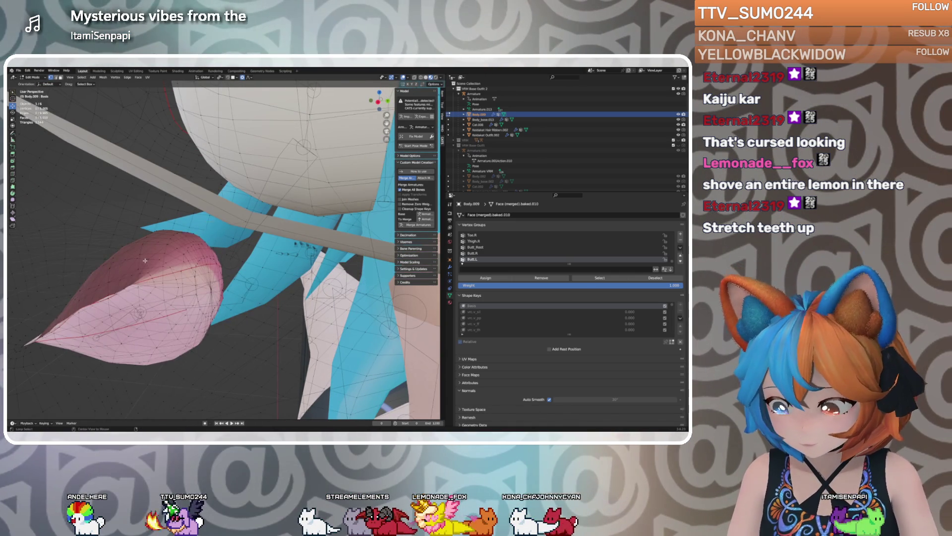
key("alt+h")
key("alt+a")
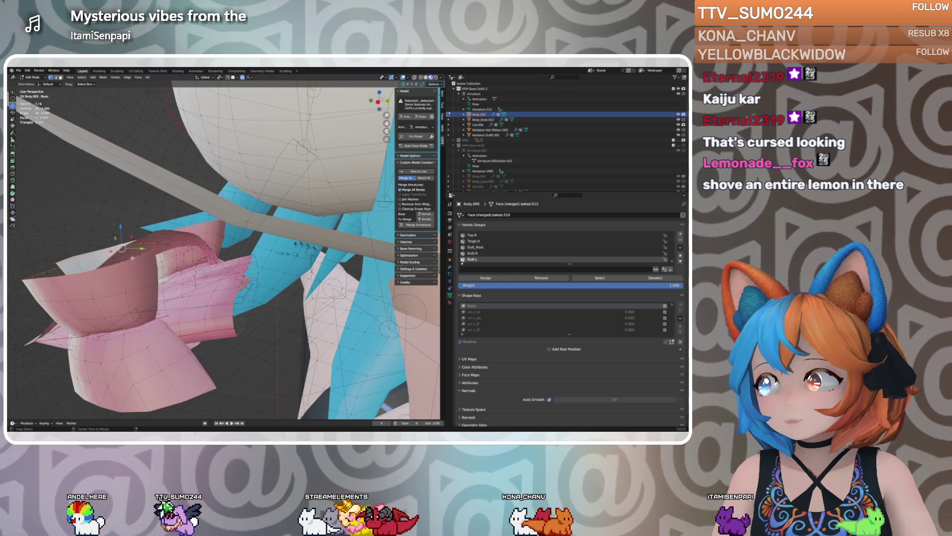
mouse_move(136, 258)
middle_mouse_down()
mouse_move(171, 267)
mouse_move(164, 257)
middle_mouse_up()
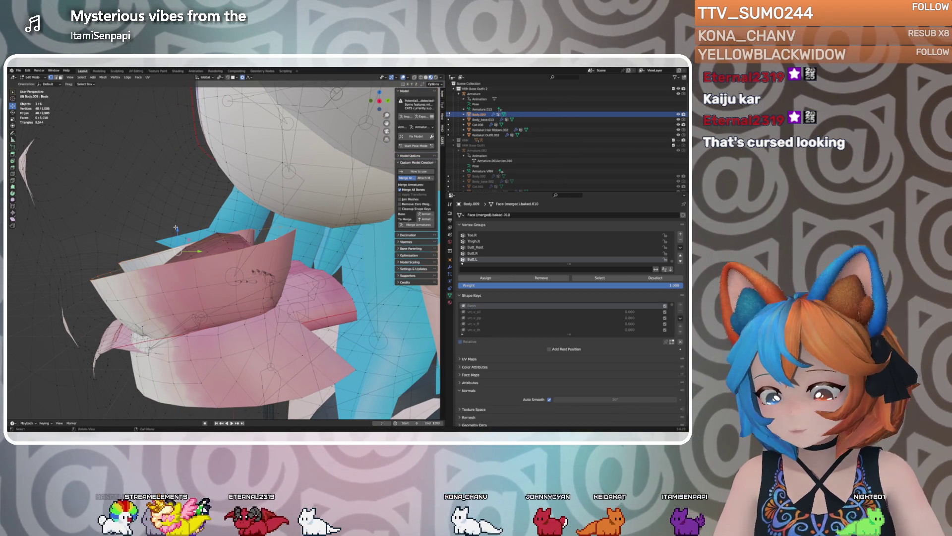
key("h")
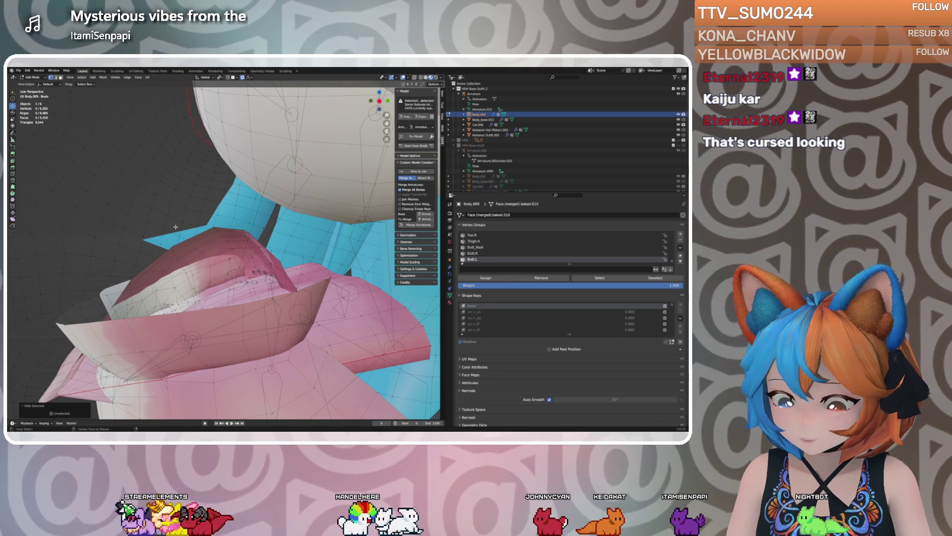
key("alt+h")
key("g")
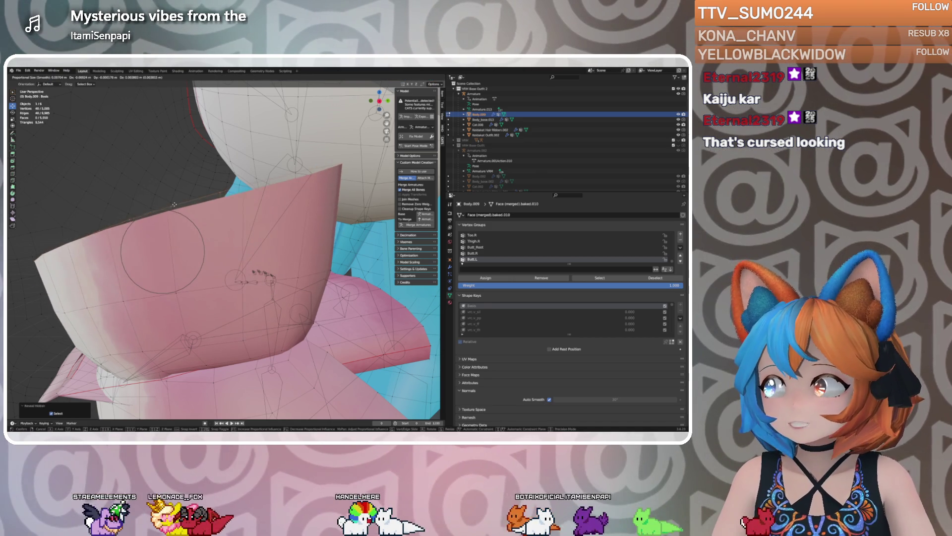
scroll(177, 190, "up", 1)
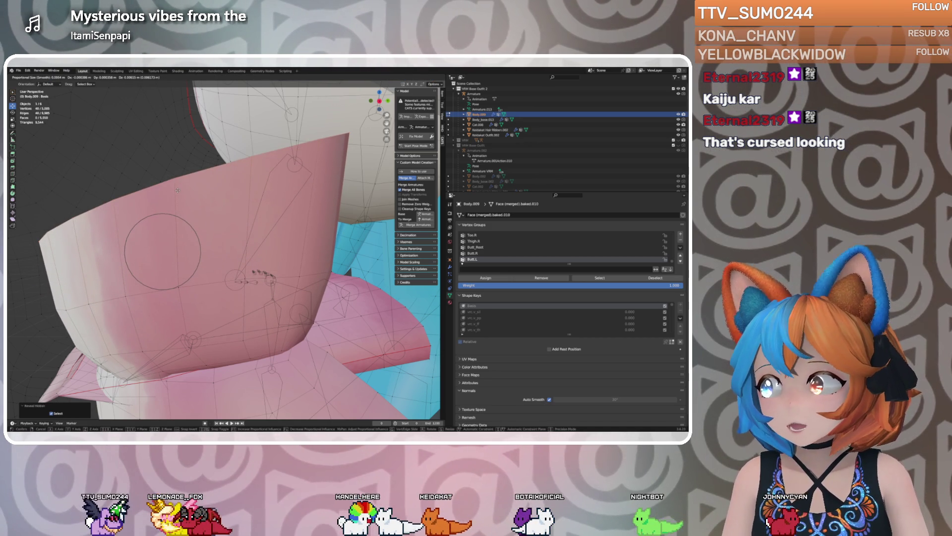
key("Escape")
left_click(165, 226)
mouse_move(165, 227)
middle_mouse_down()
mouse_move(260, 226)
mouse_move(218, 193)
middle_mouse_up()
Raise the mouth vertices slightly along Z, shift them back along Y, and return to Object Mode
key("g")
key("z")
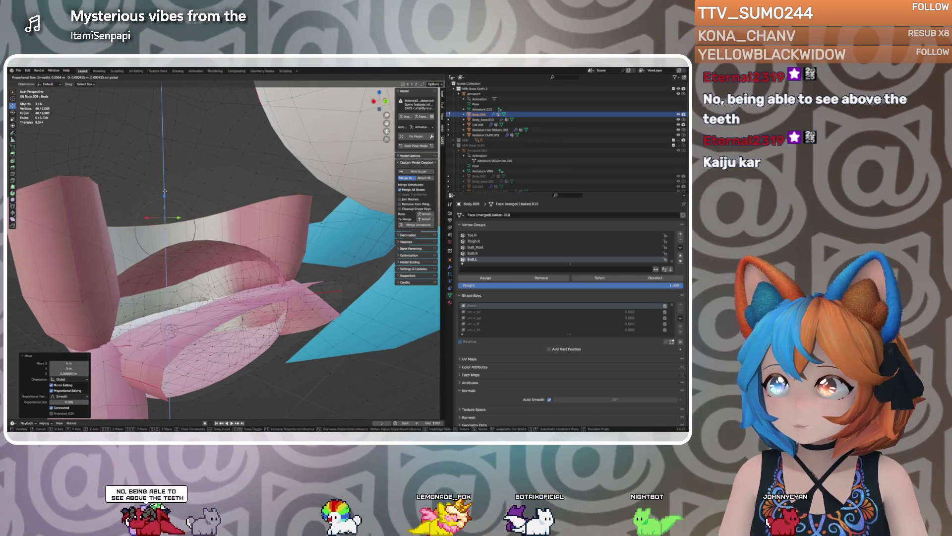
left_click(166, 172)
mouse_move(165, 172)
middle_mouse_down()
mouse_move(171, 188)
mouse_move(158, 210)
middle_mouse_up()
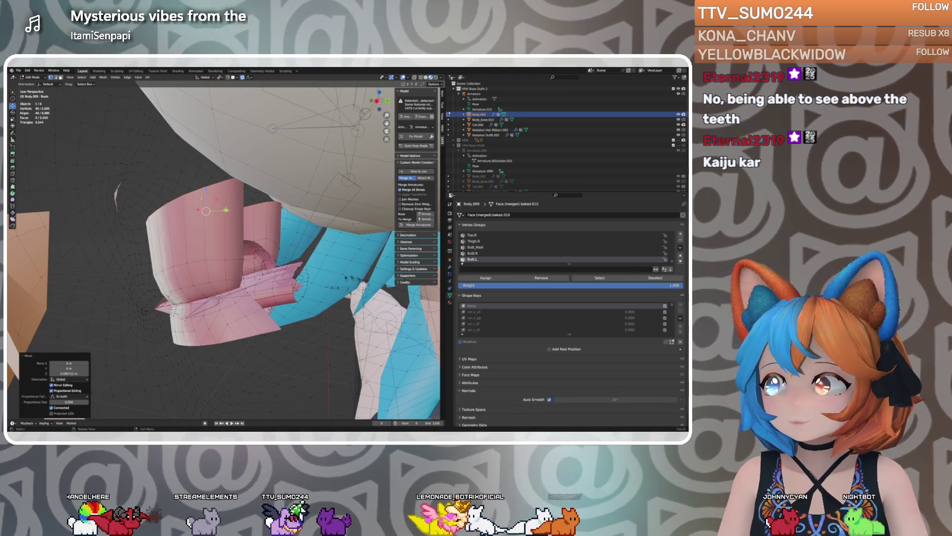
key("g")
key("y")
left_click(233, 211)
mouse_move(233, 211)
middle_mouse_down()
mouse_move(219, 221)
mouse_move(234, 230)
mouse_move(220, 245)
mouse_move(248, 245)
mouse_move(251, 256)
middle_mouse_up()
key("Tab")
key("Tab")
key("Tab")
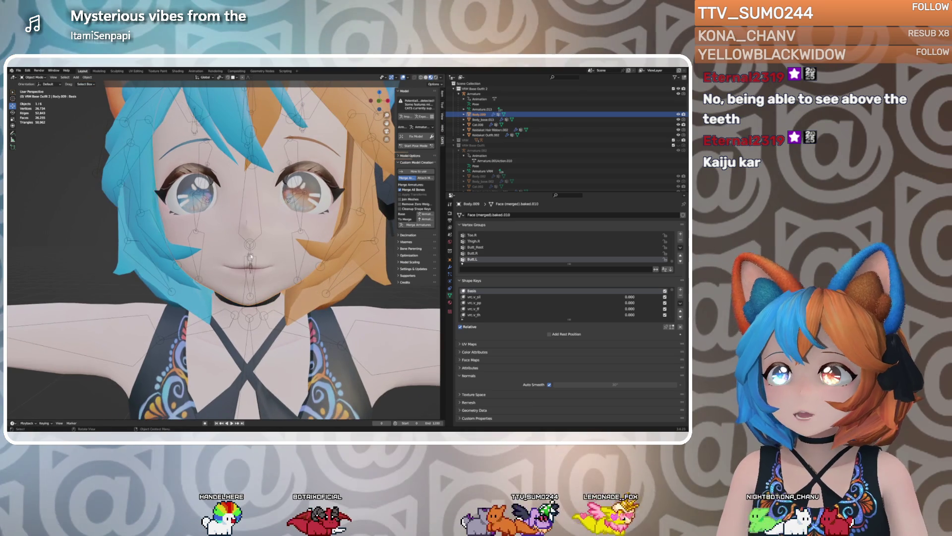
Select the Armature with its child meshes and save the project as Evaline.blend
left_click(473, 89)
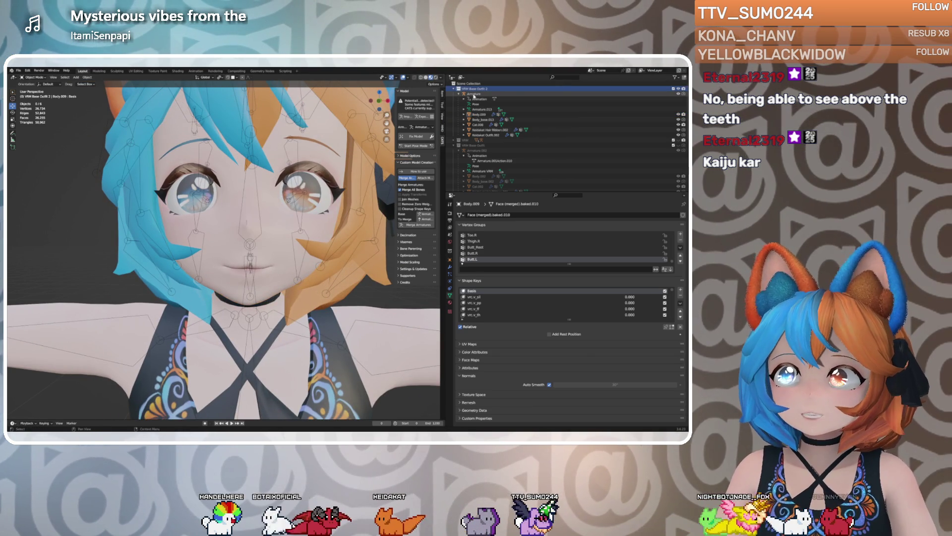
left_click(474, 94)
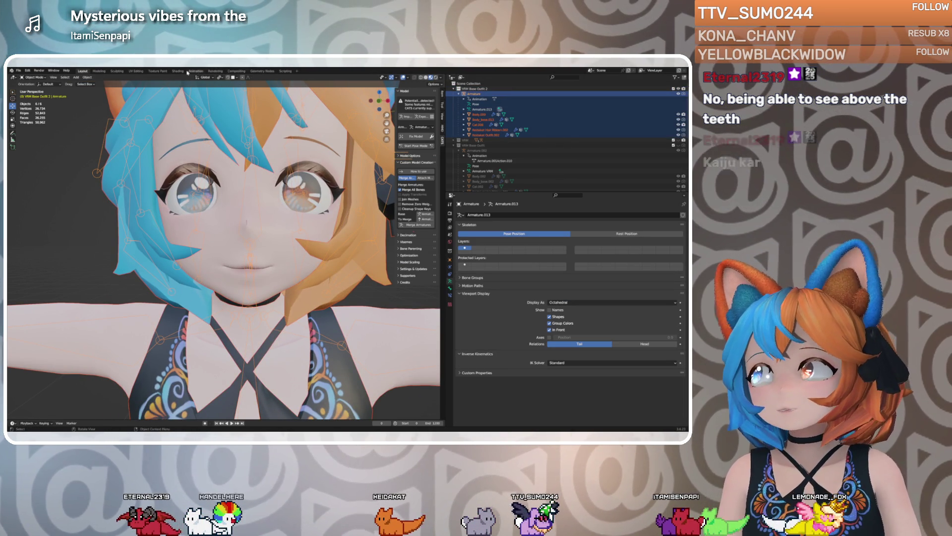
left_click(18, 70)
mouse_move(29, 144)
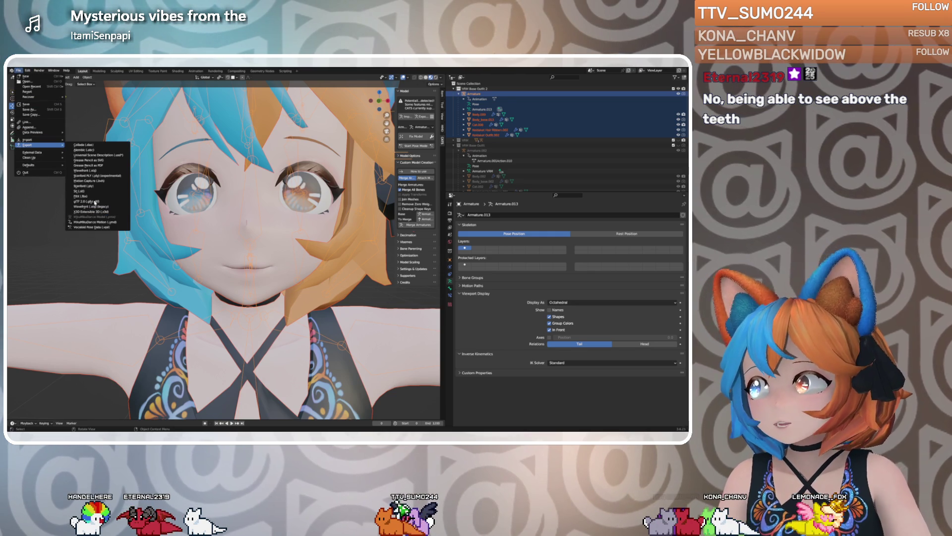
left_click(88, 198)
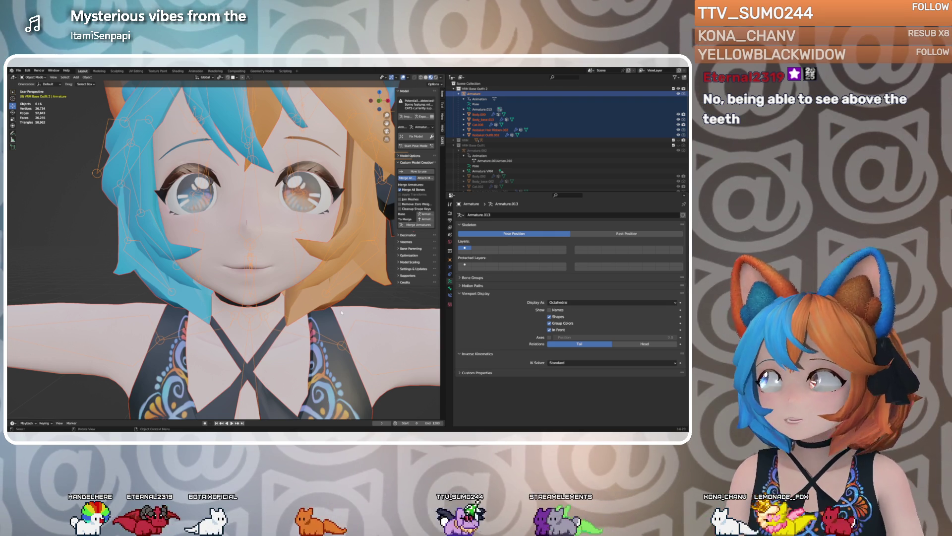
key("ctrl+s")
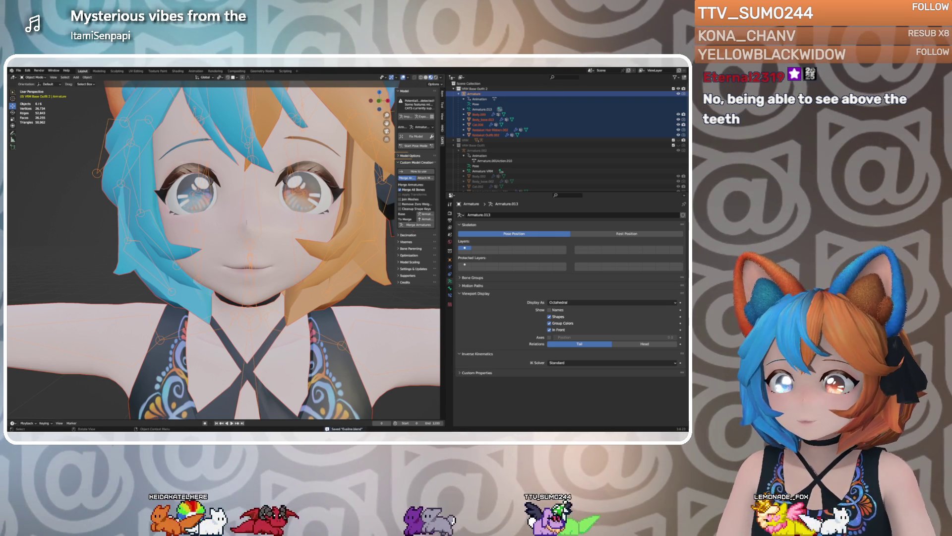